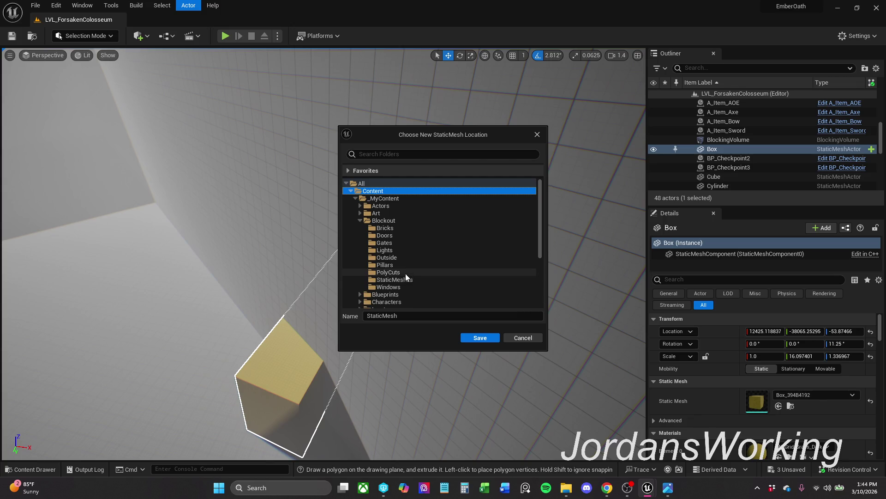
Step: Save the extruded shape as static mesh SM_Poly_Door in the PolyCuts folder
left_click(404, 272)
left_click(417, 316)
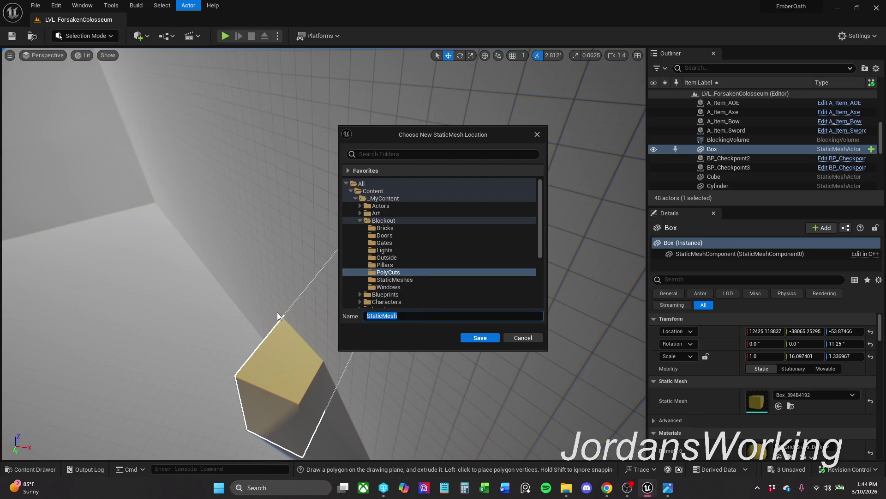
type("SM")
type("H")
key("BackSpace")
type("Po")
type("ly")
type("_Door")
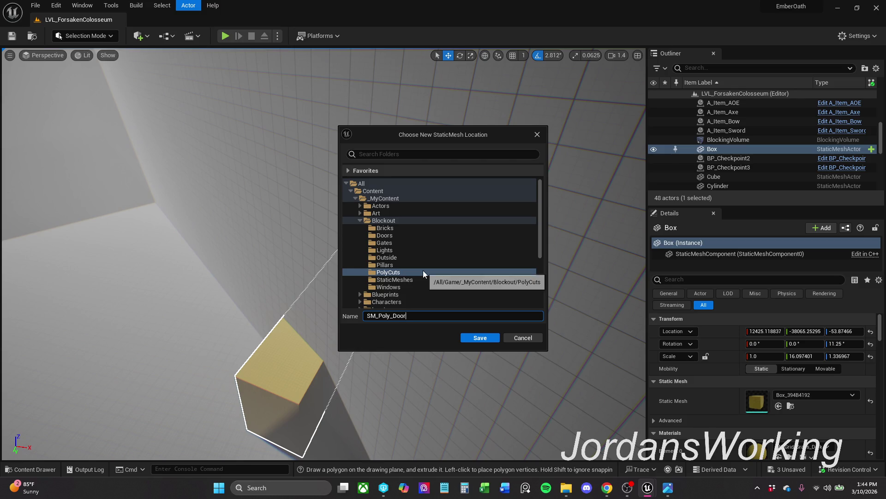
left_click(481, 339)
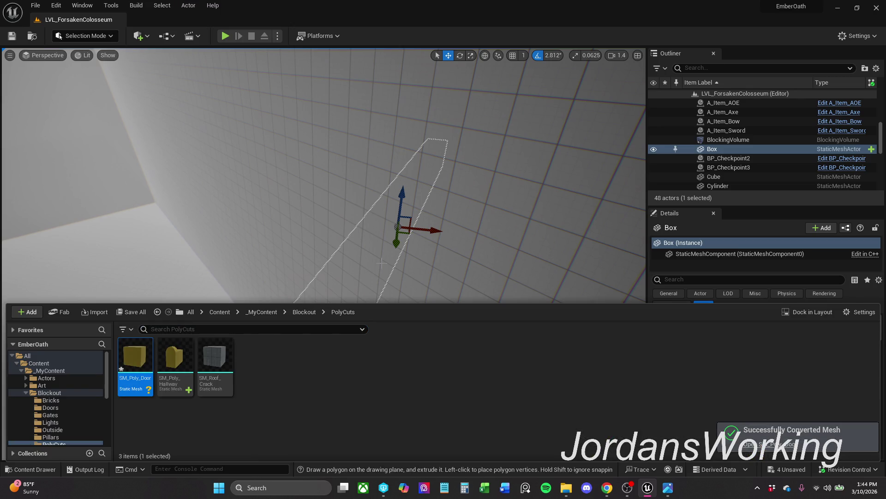
Step: Save all the listed unsaved content and close the content browser
left_click(119, 313)
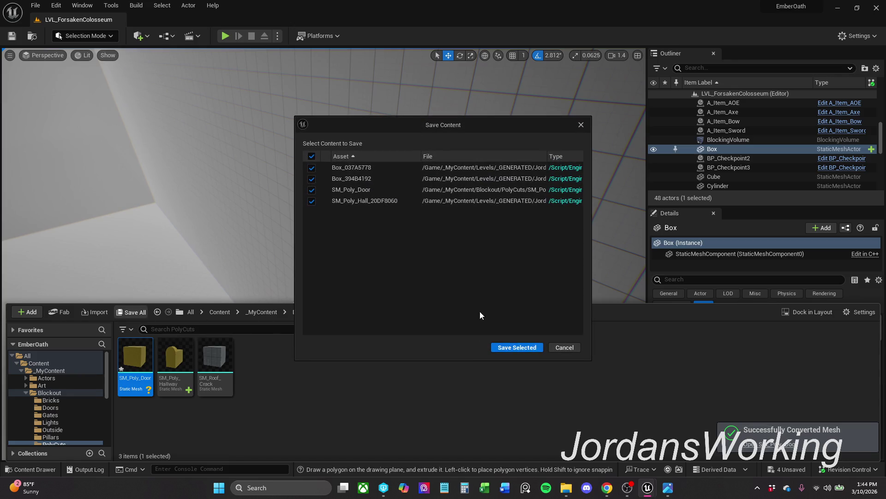
left_click(513, 346)
left_click_drag(392, 209, 293, 274)
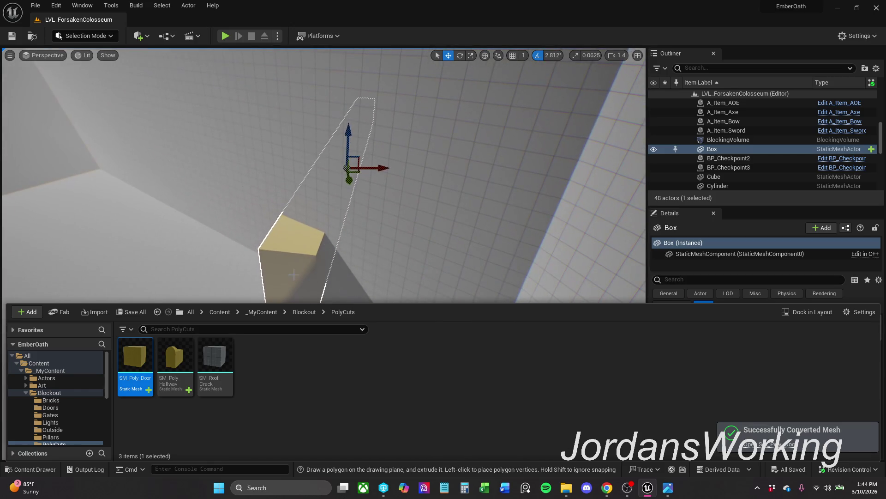
left_click(64, 469)
Step: Frame the box and rotate it around its vertical axis to a 19.6875° yaw
left_click(54, 469)
left_click(36, 469)
key("f")
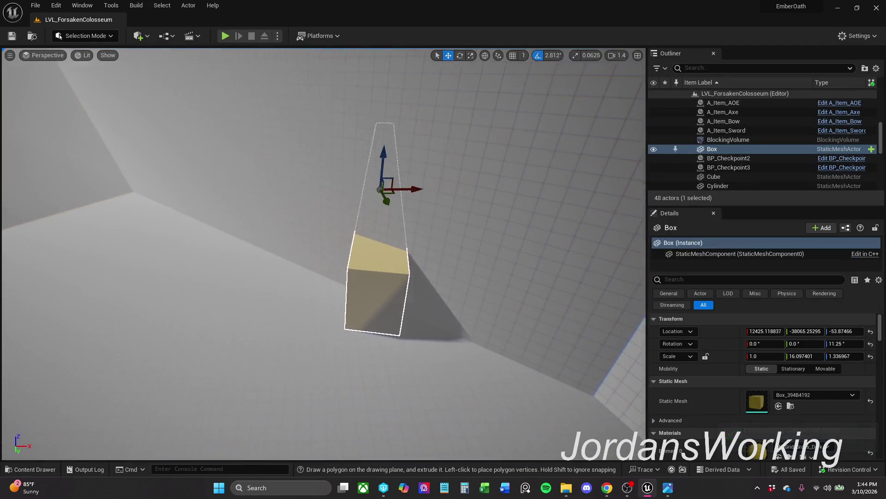
key("e")
key("w")
key("e")
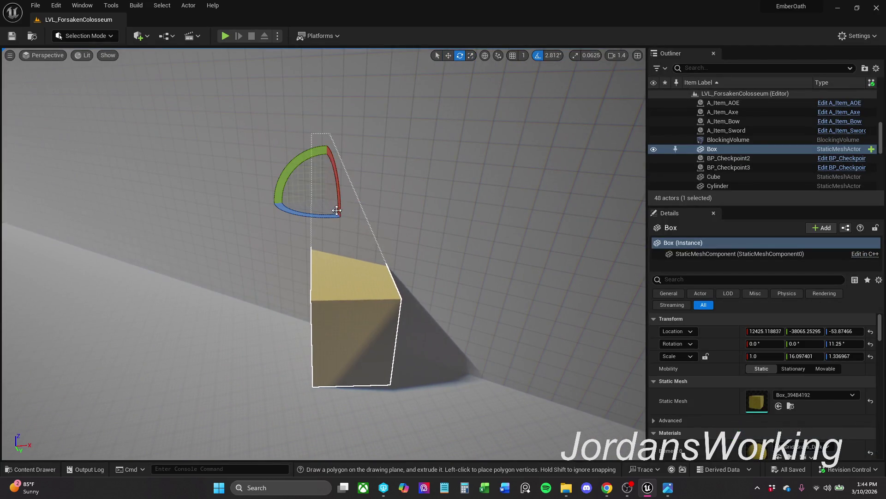
left_click_drag(307, 214, 379, 199)
key("w")
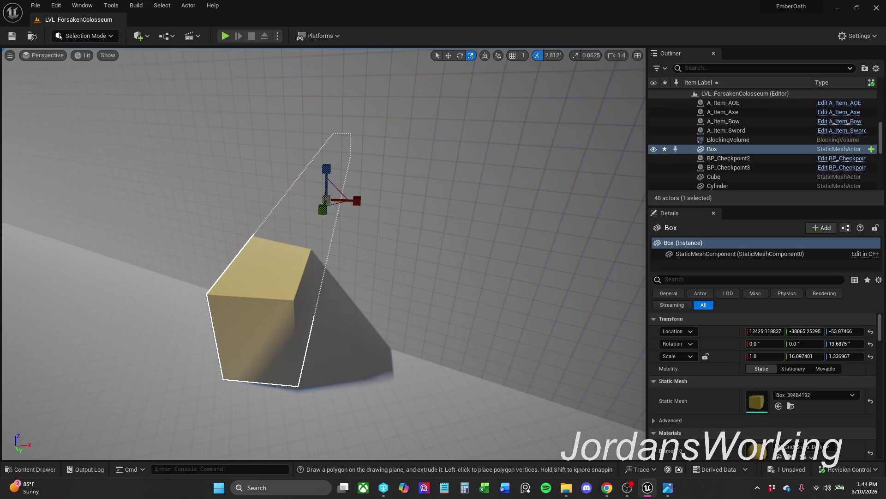
key("e")
mouse_move(326, 215)
left_mouse_down()
mouse_move(360, 213)
mouse_move(290, 216)
mouse_move(326, 216)
left_mouse_up()
Step: Slide the box across the floor, then select the Colosseum wall and the box together
key("w")
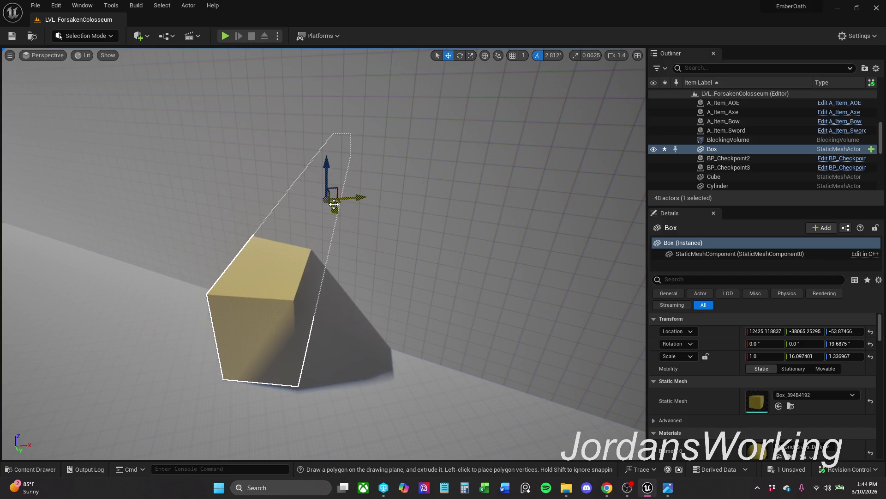
mouse_move(338, 204)
left_mouse_down()
mouse_move(380, 207)
mouse_move(365, 204)
left_mouse_up()
scroll(364, 204, "up", 2)
key("w")
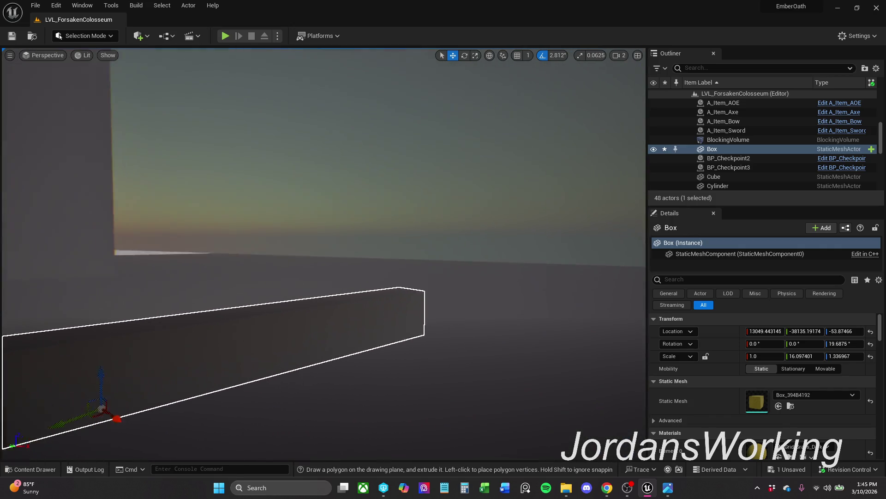
key("a")
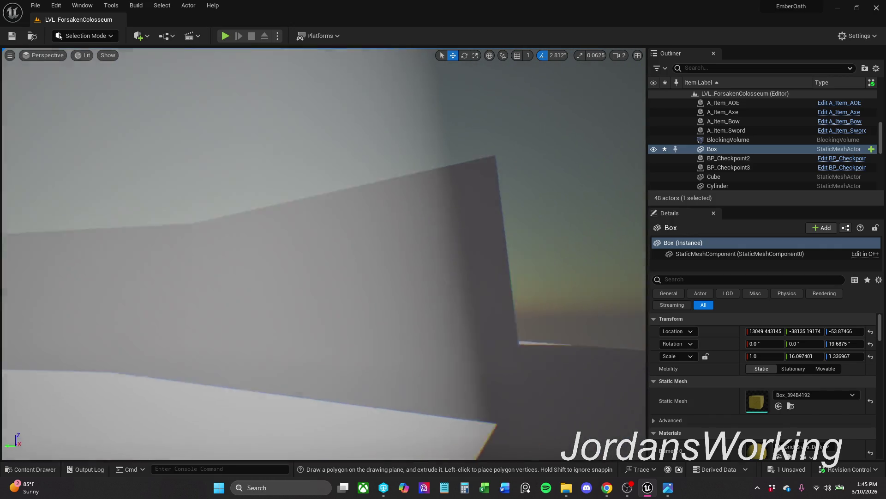
key("s")
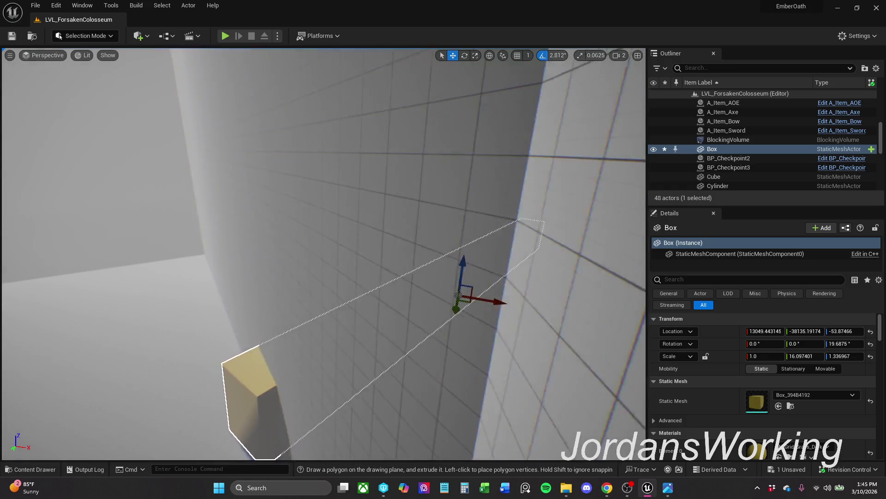
key("s")
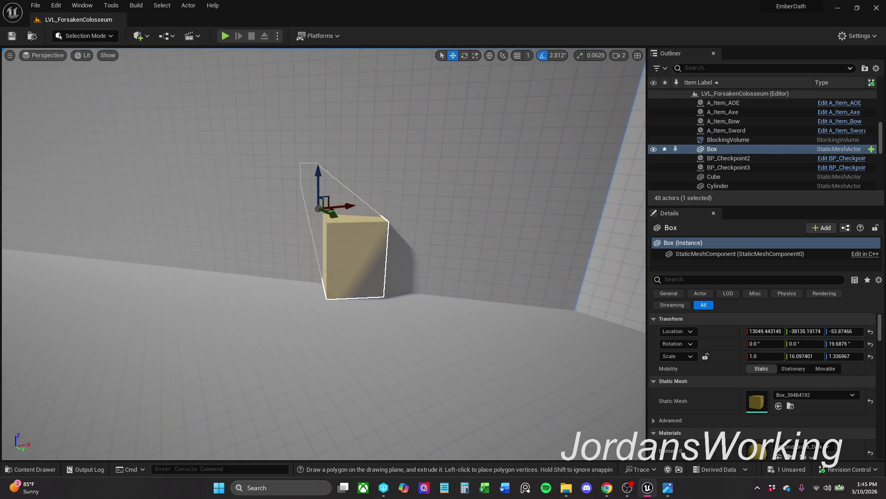
left_click(379, 220)
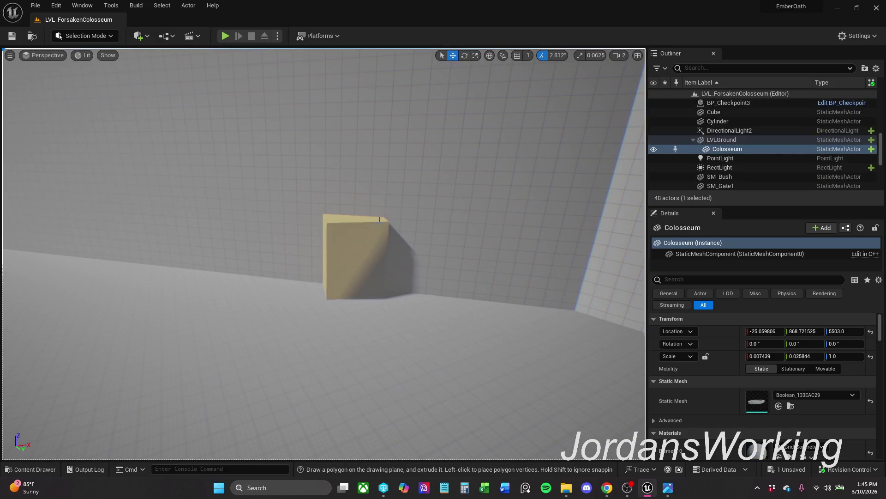
left_click(361, 255, "ctrl")
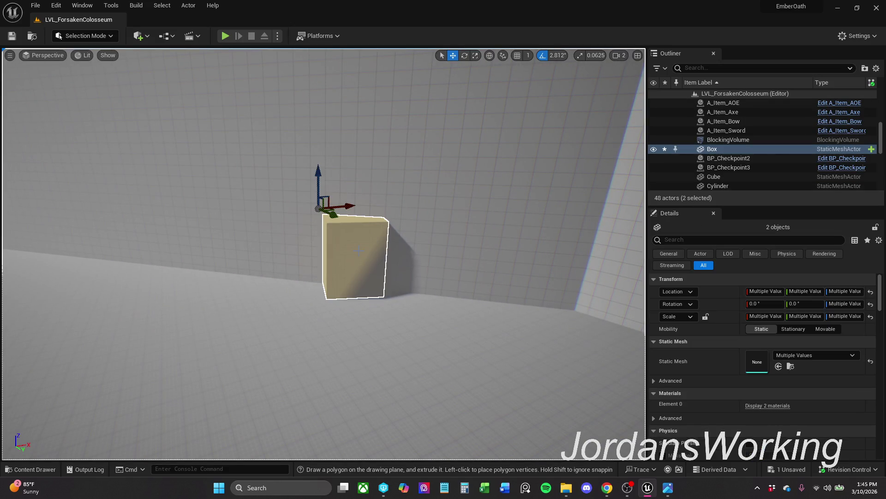
Step: In Modeling Mode, apply a Boolean Difference A - B cutting the box from the Colosseum wall
left_click(96, 37)
left_click(90, 89)
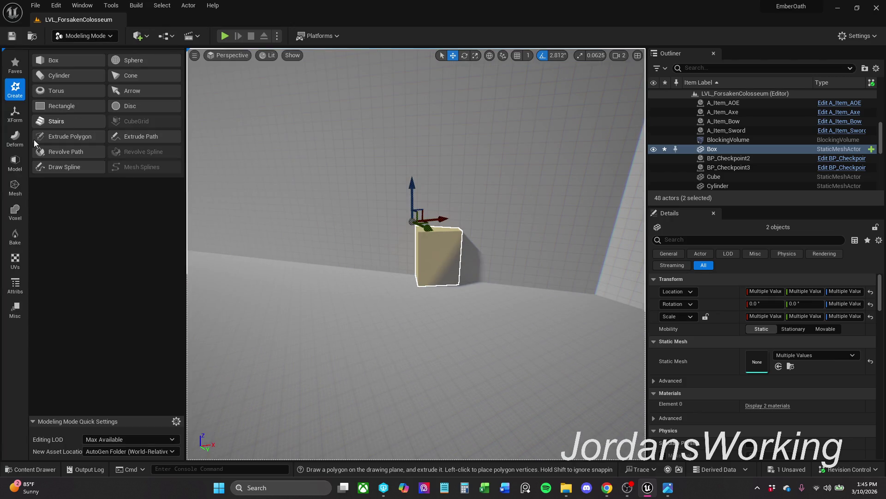
left_click(15, 163)
left_click(64, 85)
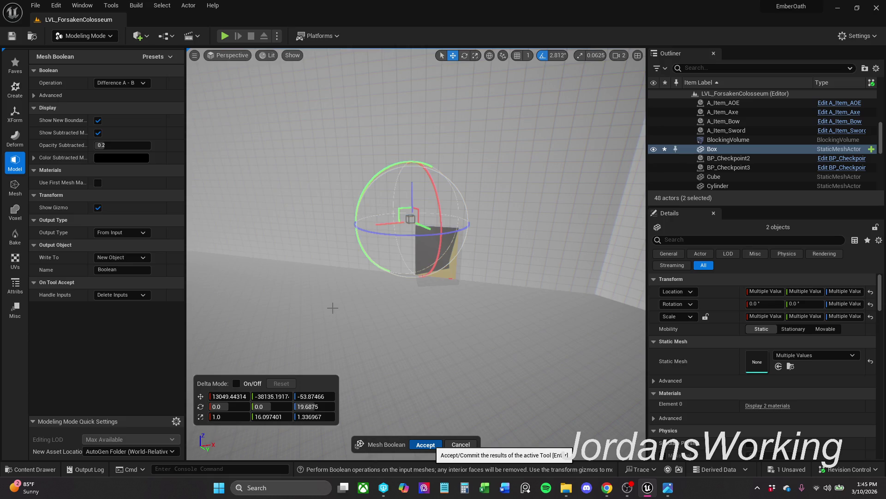
left_click(426, 444)
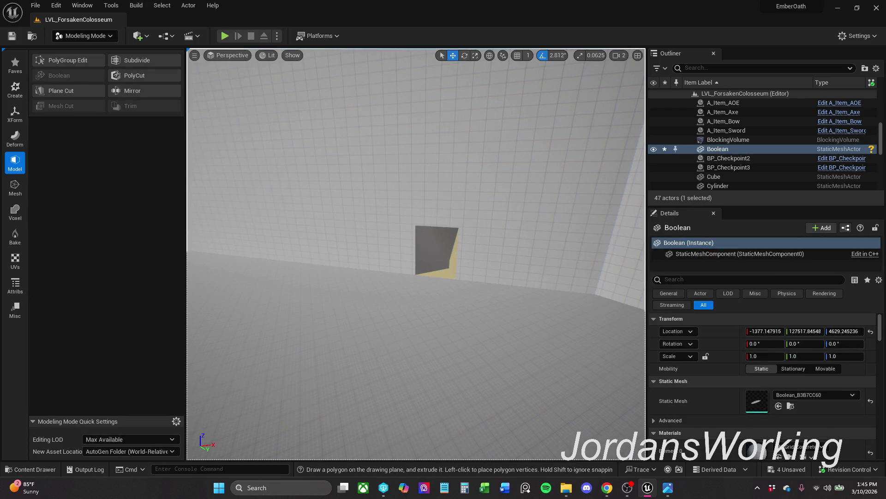
scroll(415, 254, "down", 2)
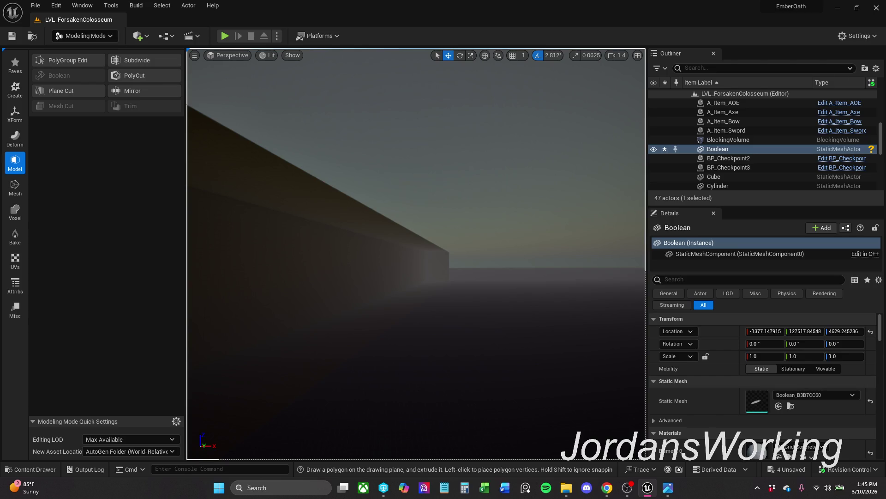
key("f")
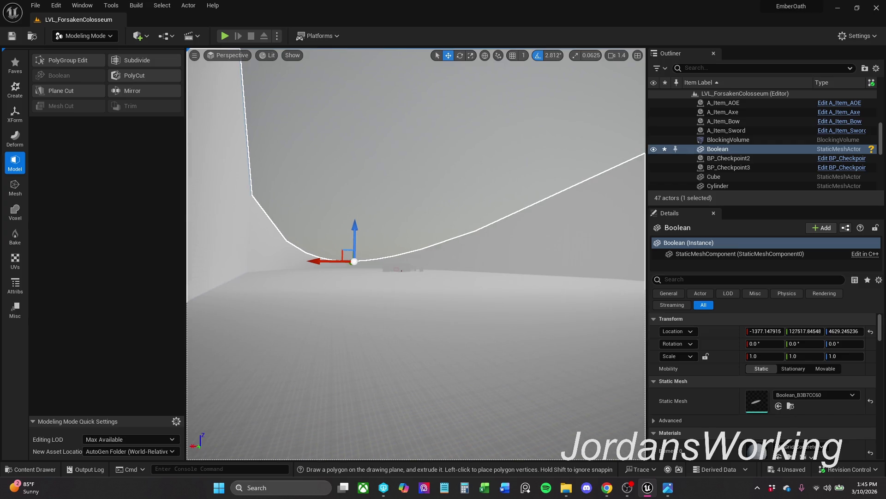
scroll(416, 254, "up", 2)
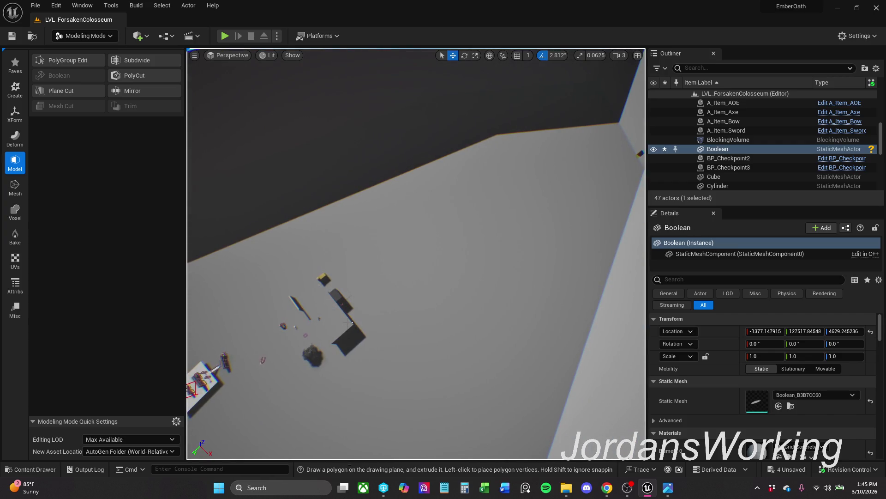
left_click(342, 321)
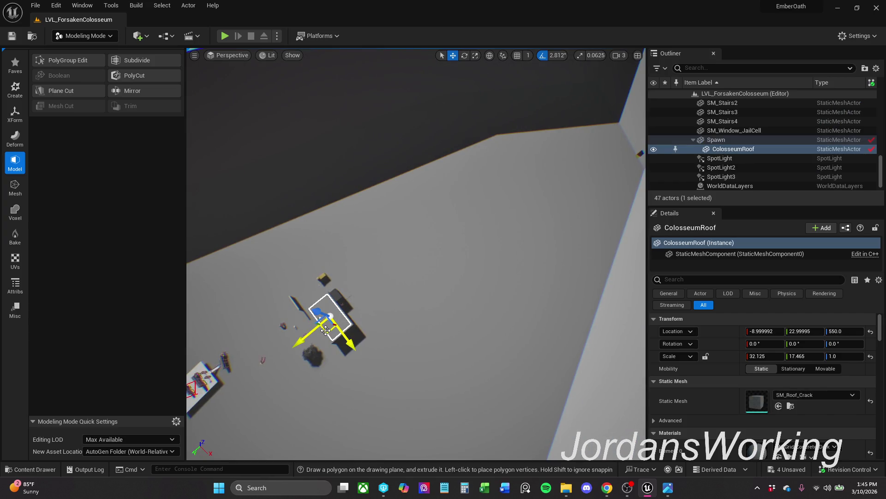
mouse_move(327, 331)
left_mouse_down()
mouse_move(445, 251)
mouse_move(511, 227)
mouse_move(457, 195)
left_mouse_up()
scroll(457, 195, "up", 2)
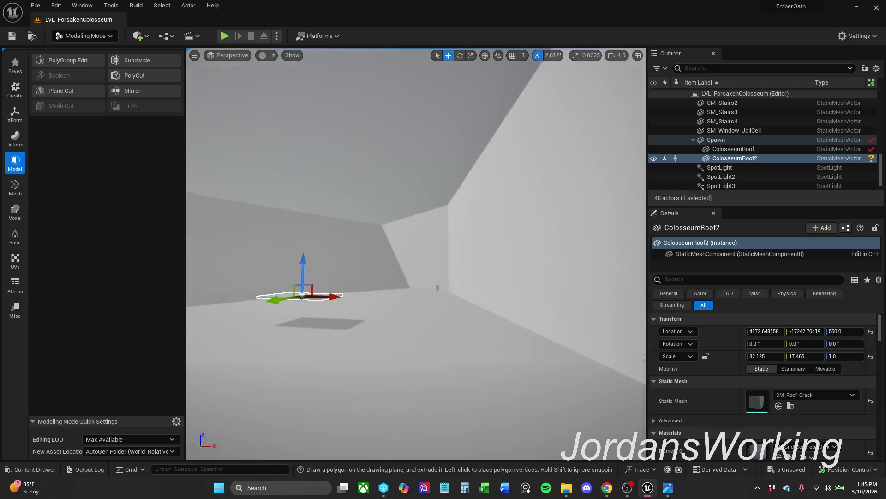
left_click_drag(418, 260, 418, 261)
key("Delete")
left_click_drag(428, 300, 428, 300)
scroll(429, 300, "down", 2)
left_click(429, 301)
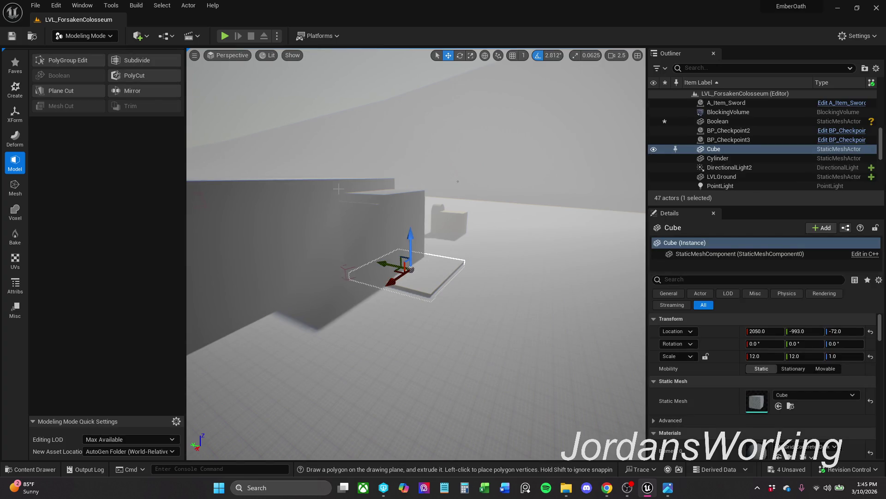
Step: Select and frame the Spawn room, orbiting to see the whole room
left_click(300, 240)
key("f")
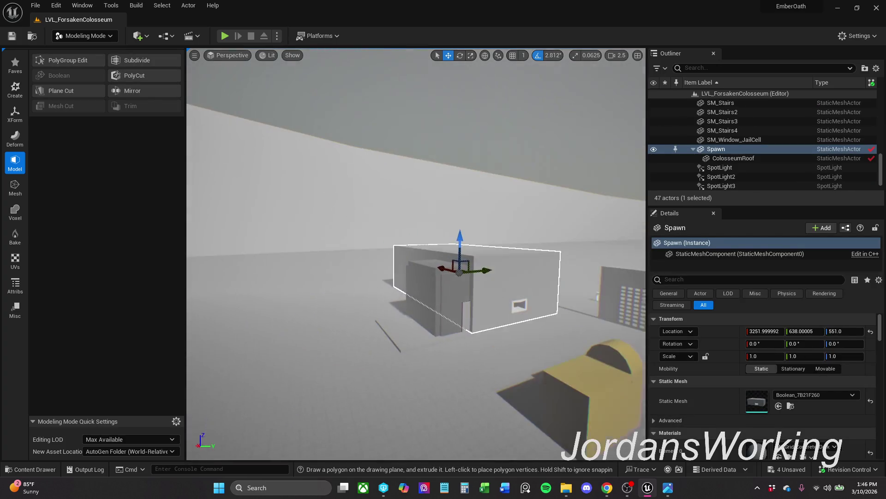
left_click_drag(428, 300, 428, 301)
scroll(428, 300, "down", 2)
left_click_drag(446, 155, 446, 155)
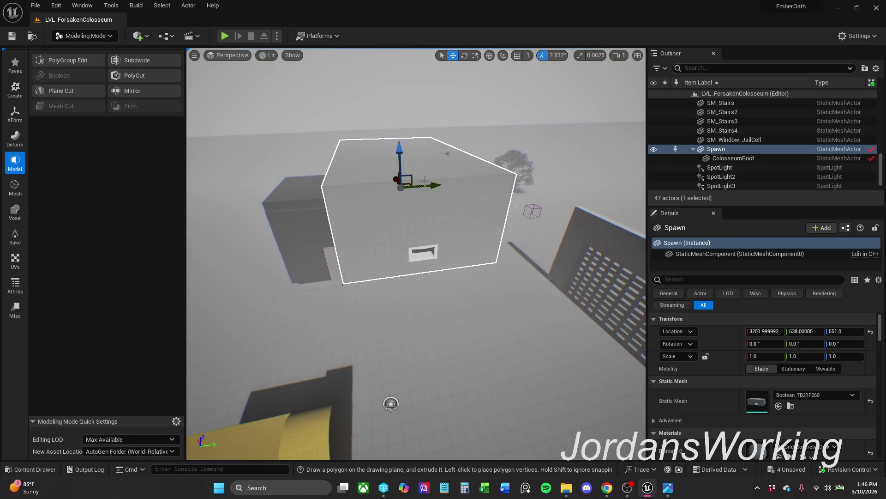
left_click(447, 153, "ctrl")
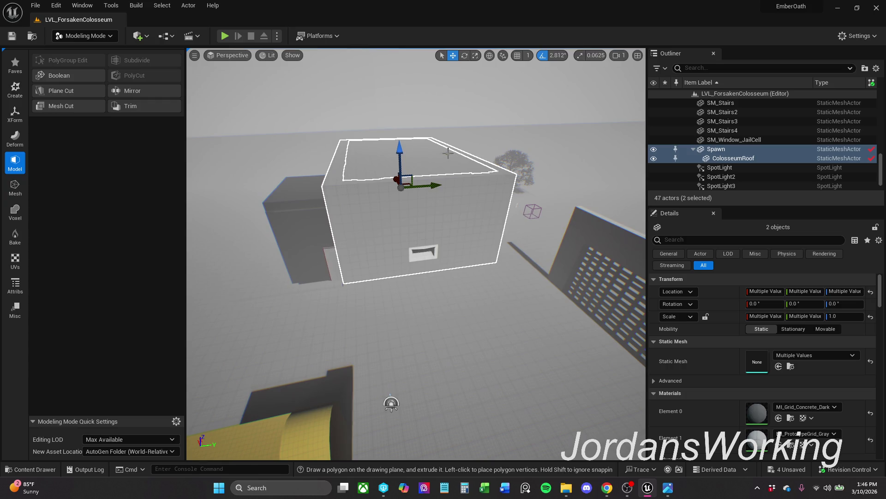
left_click(448, 154, "ctrl")
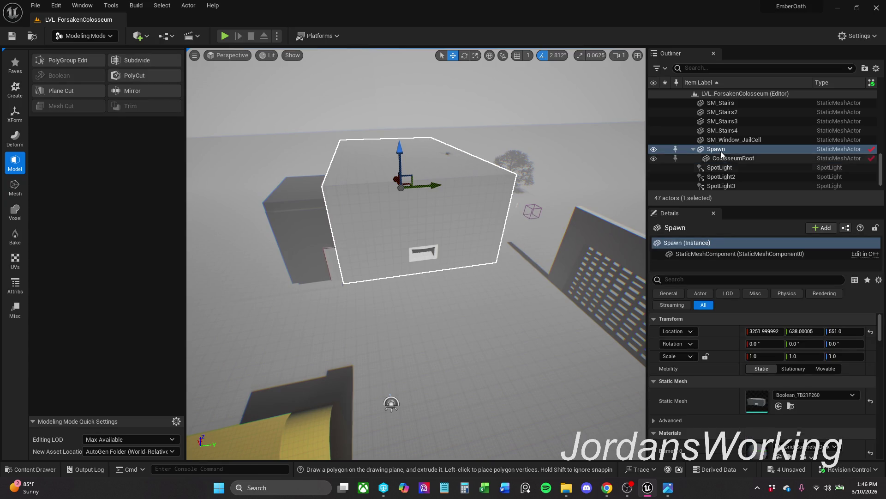
Step: Focus on the ColosseumRoof, fly under it, and select the jail cell window
double_click(739, 159)
scroll(416, 254, "up", 2)
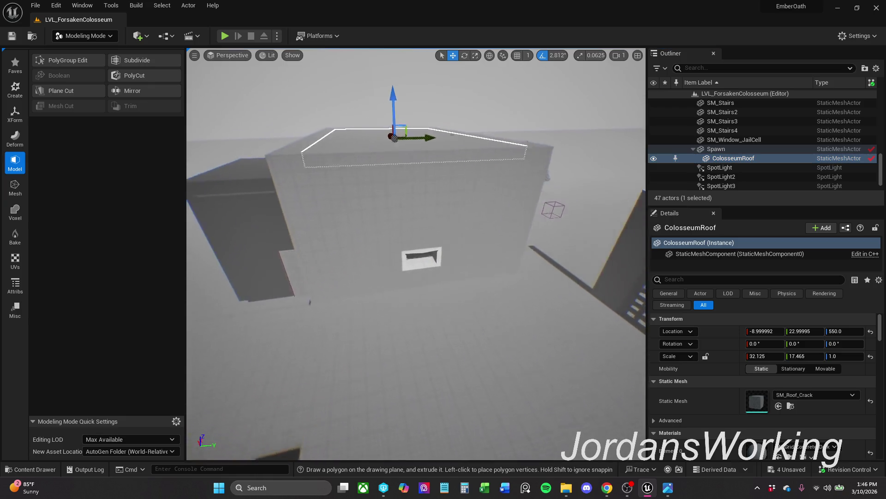
key("w")
key("s")
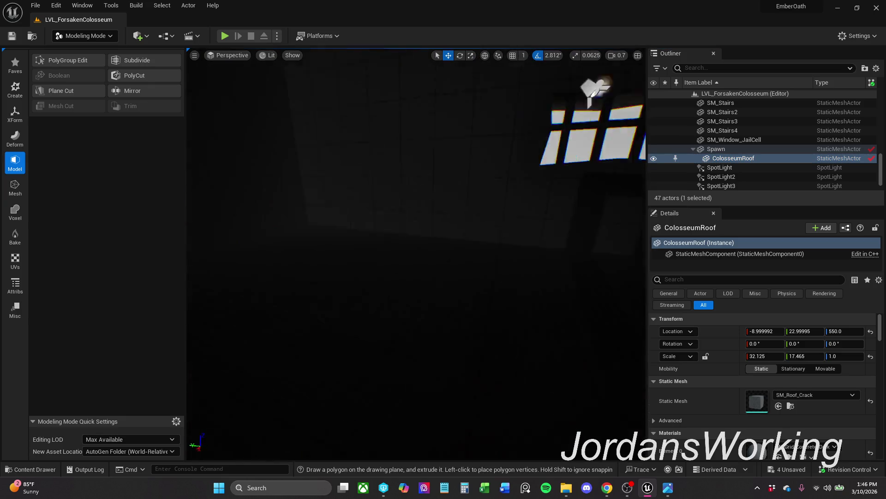
scroll(458, 161, "down", 3)
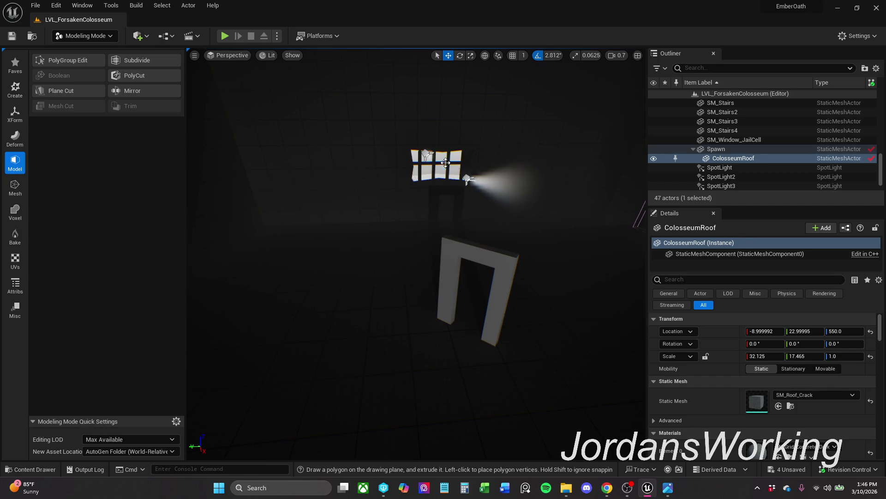
left_click(446, 163)
Step: Return to Selection Mode and frame ColosseumRoof inside the Spawn group
left_click(96, 40)
left_click(96, 53)
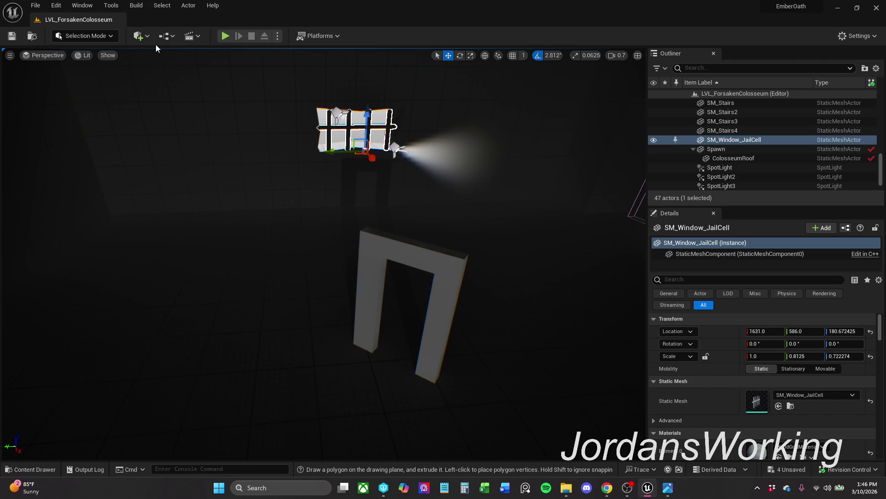
left_click(740, 149)
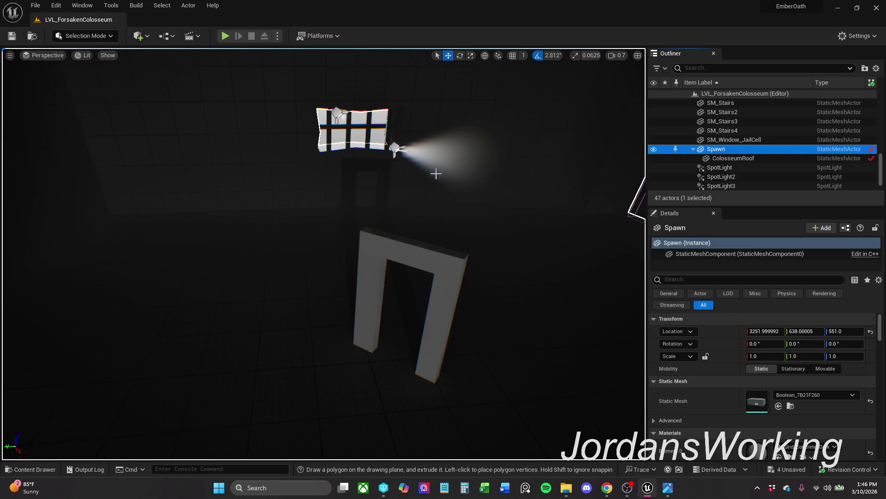
left_click(709, 159)
key("f")
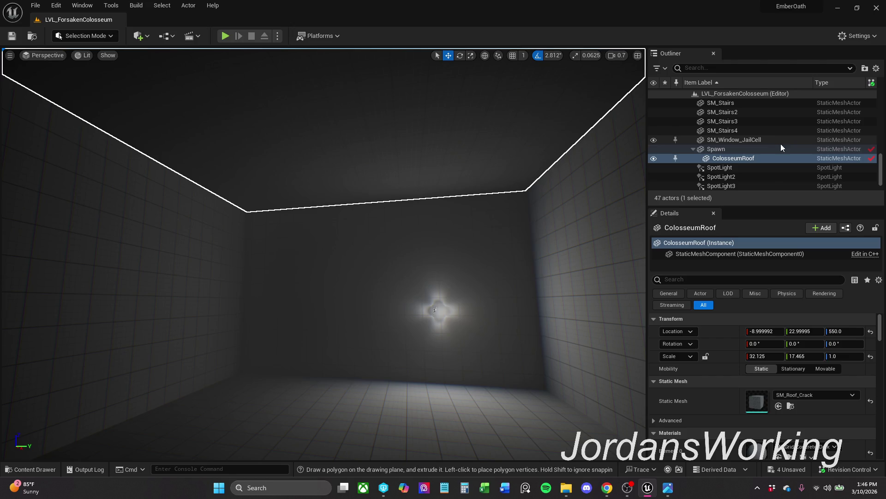
Step: Attach SM_Window_JailCell to the Spawn group and focus on it
mouse_move(776, 143)
left_mouse_down()
mouse_move(761, 140)
mouse_move(747, 153)
mouse_move(740, 147)
left_mouse_up()
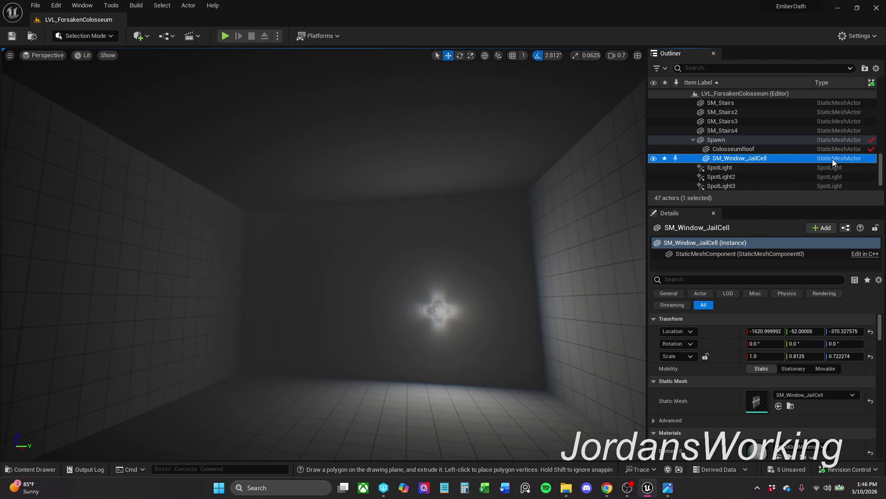
scroll(816, 173, "up", 3)
scroll(817, 171, "down", 2)
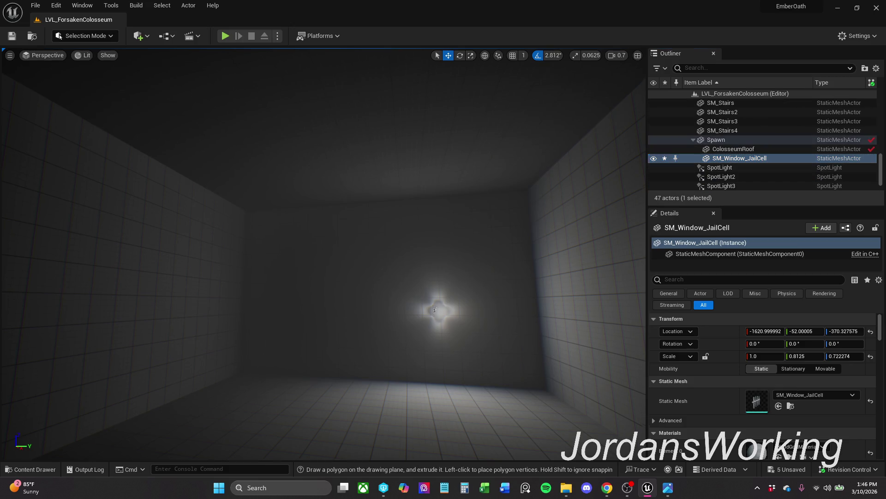
double_click(817, 158)
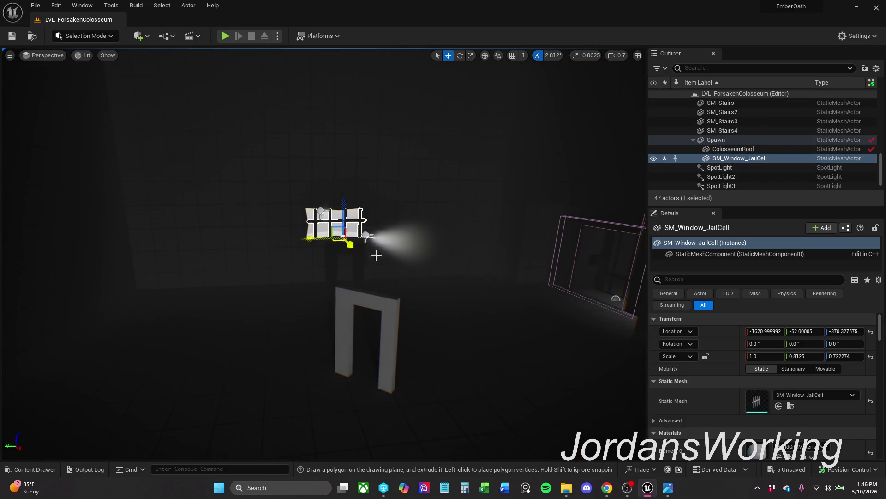
Step: Attach SpotLight, SpotLight2 and SpotLight3 to the Spawn group
left_click(370, 235)
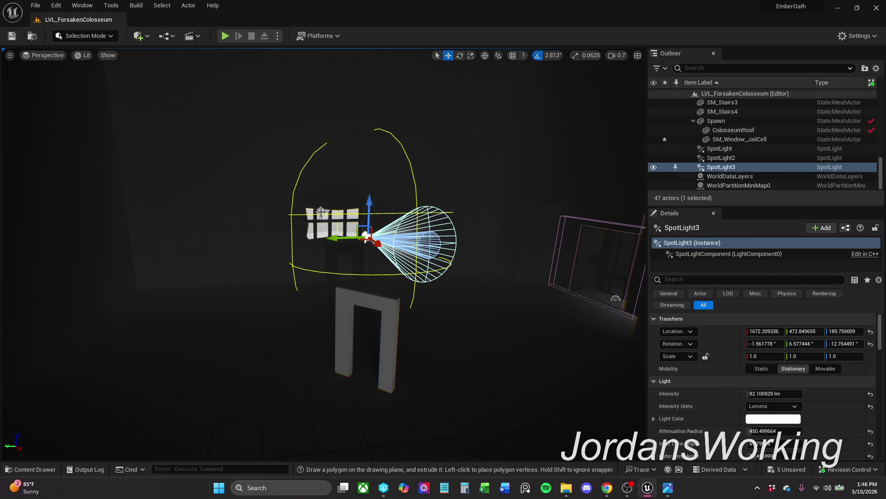
left_click(321, 211, "ctrl")
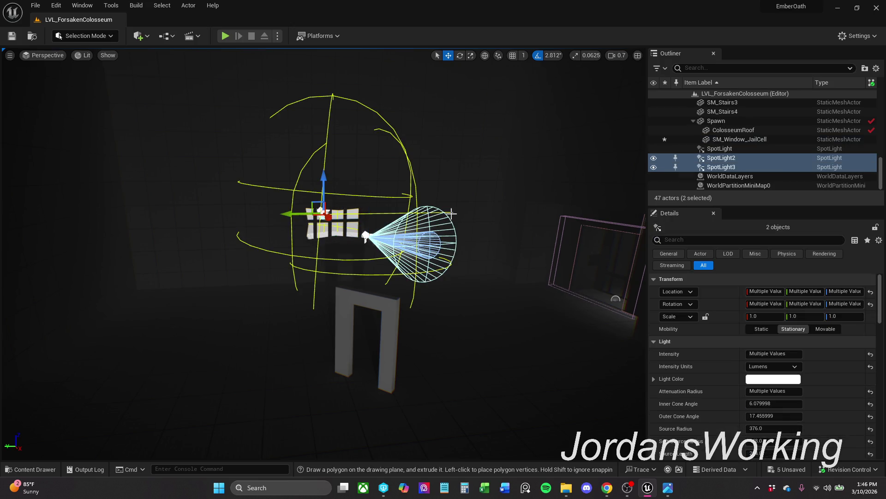
left_click(738, 148, "ctrl")
key("f")
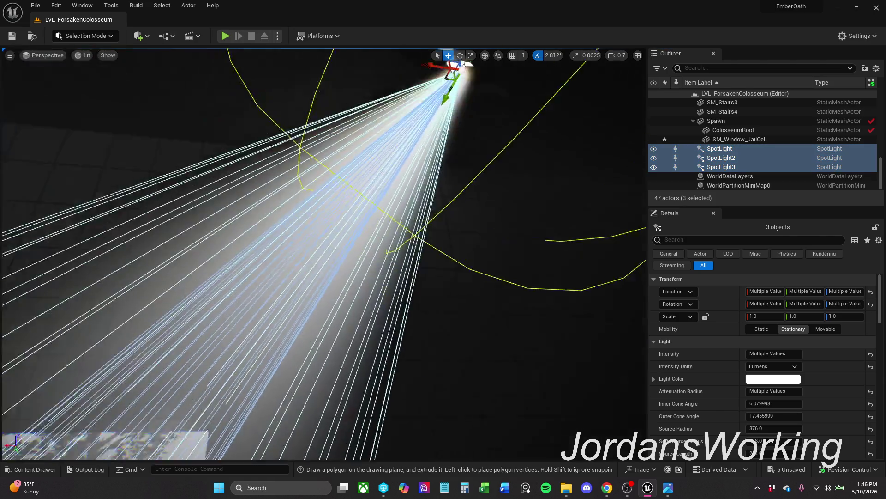
left_click(736, 149, "ctrl")
left_click(736, 146, "ctrl")
left_click_drag(730, 123, 730, 124)
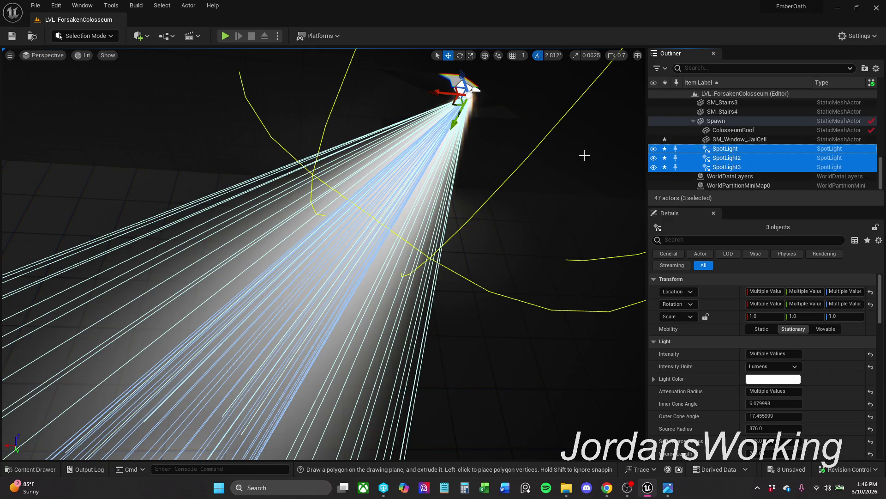
Step: Pull back to see the room and select the BP_Checkpoint3 doorway
mouse_move(619, 254)
left_mouse_down()
mouse_move(646, 277)
mouse_move(651, 314)
mouse_move(619, 253)
left_mouse_up()
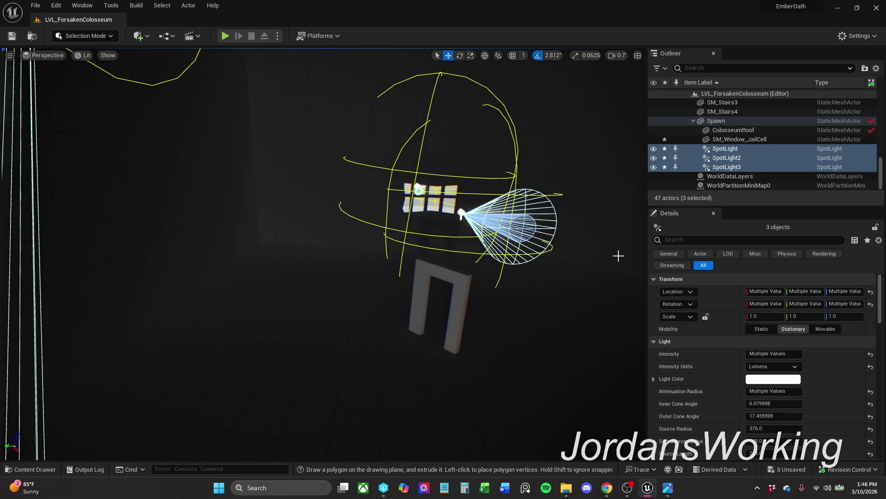
left_click(458, 280)
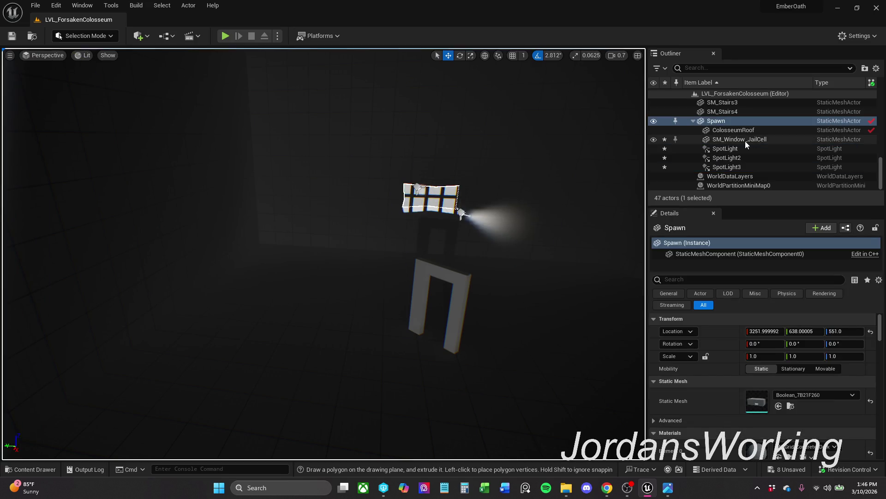
mouse_move(627, 157)
left_mouse_down()
mouse_move(600, 176)
mouse_move(471, 192)
mouse_move(310, 309)
left_mouse_up()
left_click(328, 289)
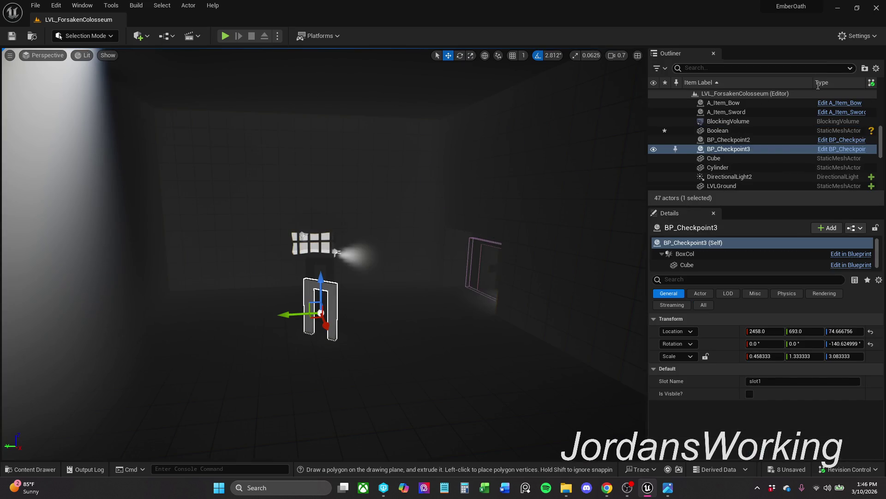
Step: Attach BP_Checkpoint3 to the Spawn group in the Outliner
scroll(739, 153, "down", 2)
scroll(734, 147, "down", 1)
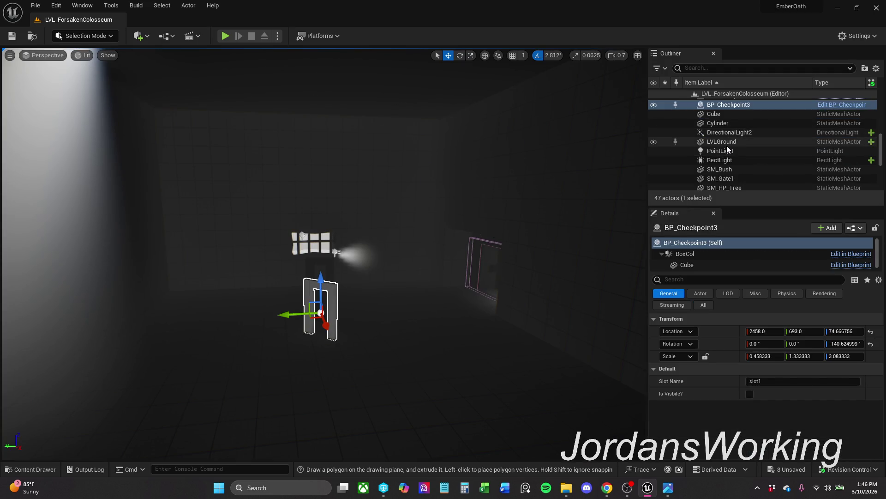
scroll(731, 146, "down", 3)
scroll(741, 146, "up", 4)
mouse_move(737, 121)
left_mouse_down()
mouse_move(743, 160)
mouse_move(722, 150)
left_mouse_up()
Step: Inspect SM_Stairs, SM_Stairs2 and SM_Stairs3 one after another
scroll(743, 157, "down", 5)
scroll(722, 149, "up", 2)
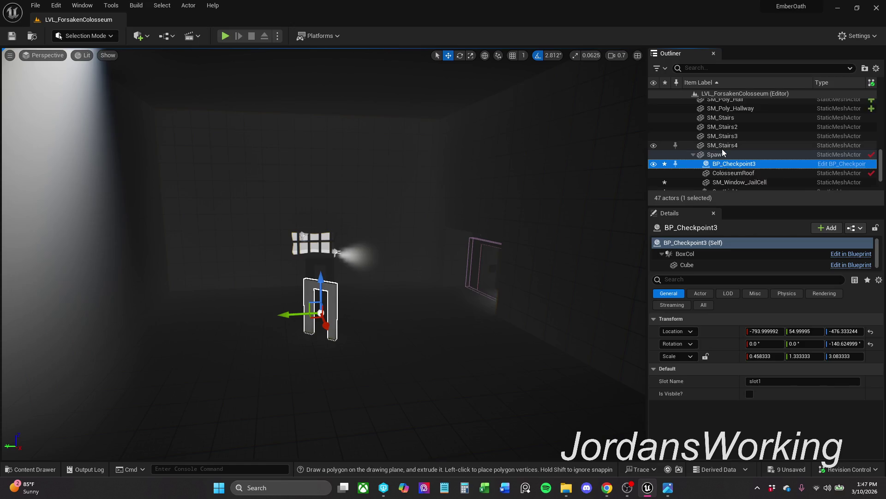
left_click(723, 151)
left_click(742, 133)
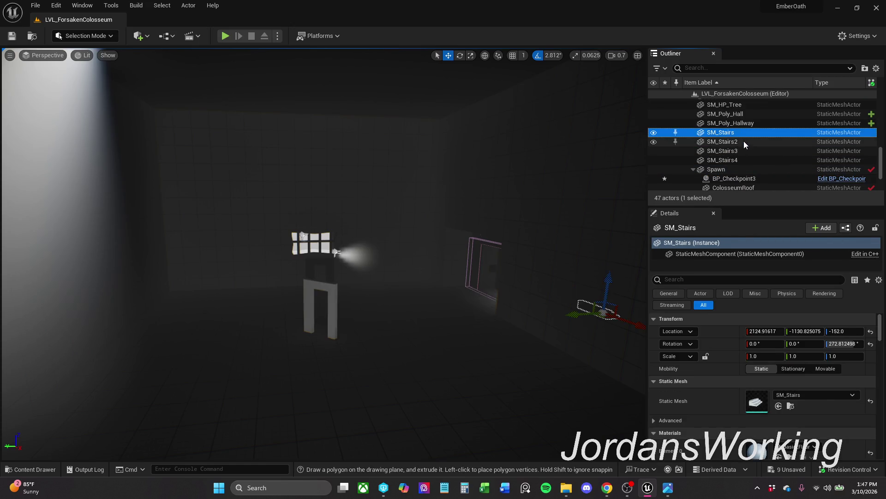
left_click(743, 141)
key("Down")
key("Down")
key("Up")
key("Up")
key("Up")
Step: Frame SM_Poly_Hallway, select its BlockingVolume, and bring up the File menu
scroll(744, 141, "up", 3)
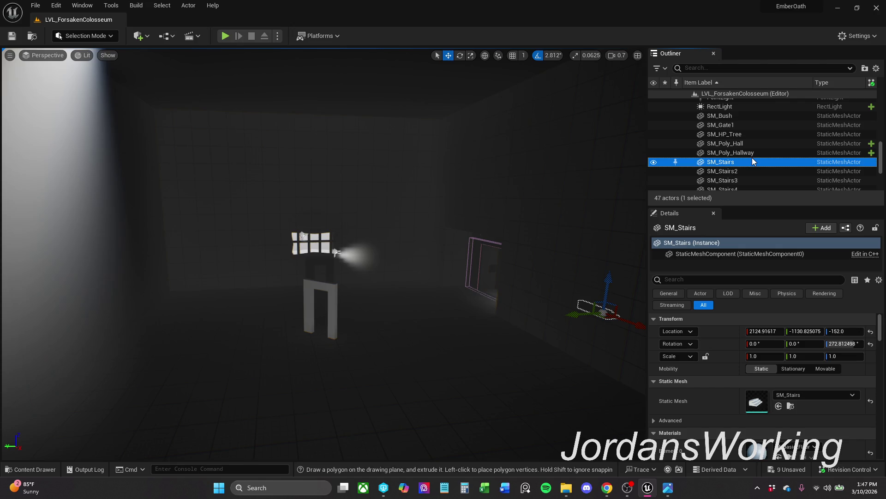
left_click(754, 153)
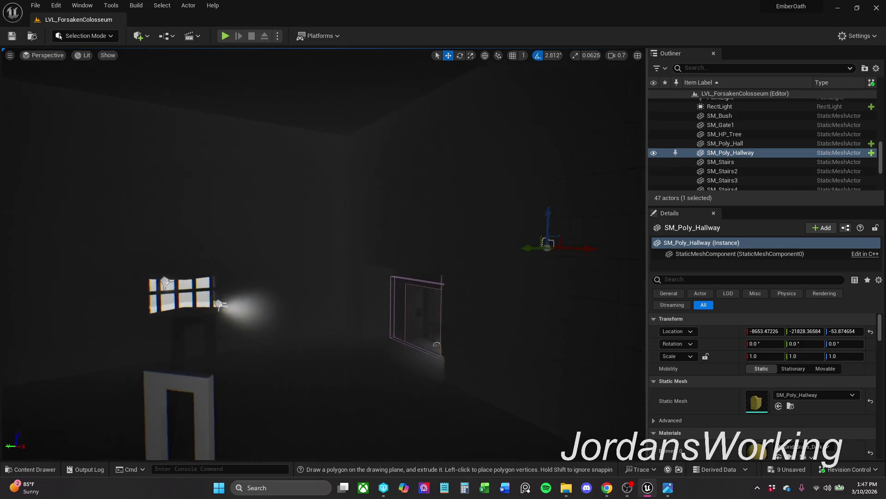
key("w")
key("f")
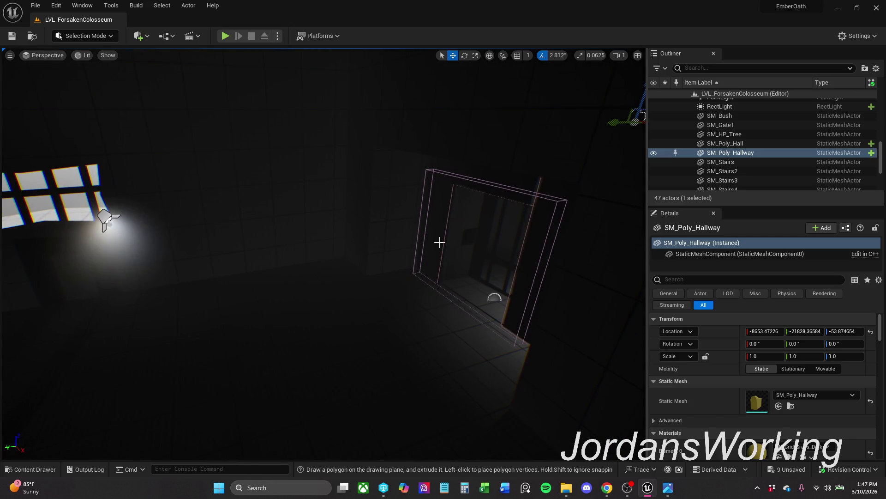
left_click(421, 240)
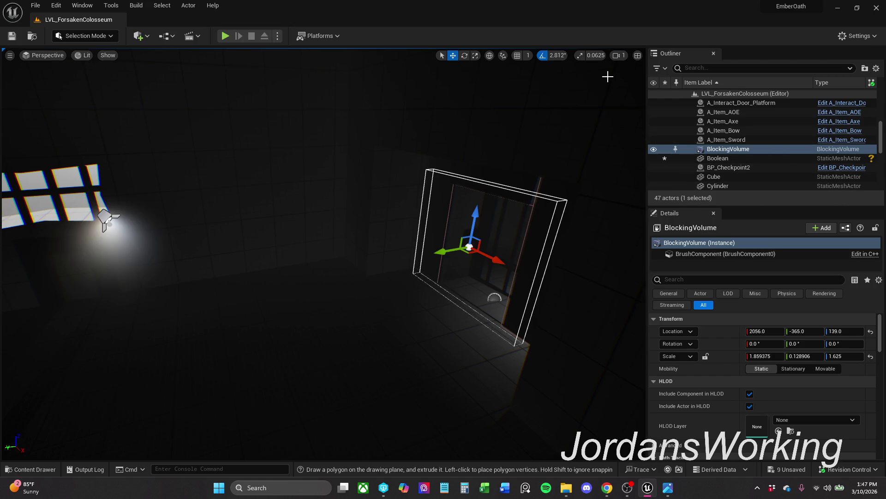
left_click(36, 5)
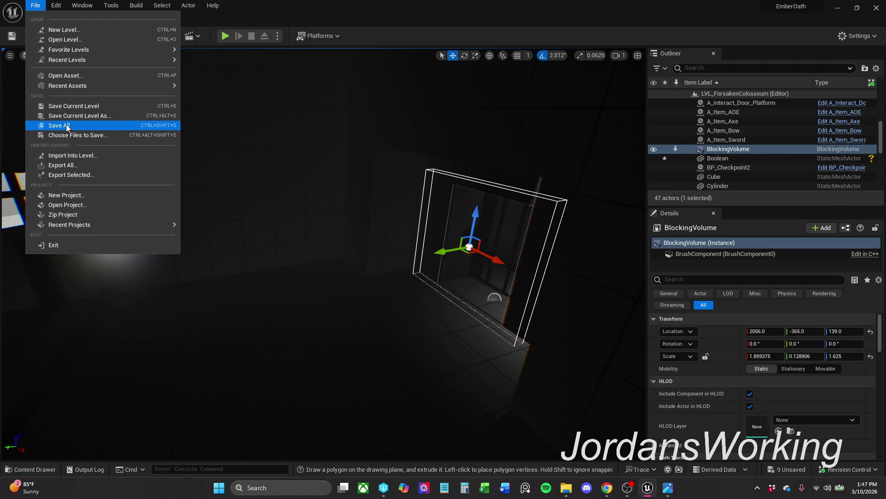
Step: Save all, checking out the modified actors, then focus on the Boolean mesh
left_click(66, 124)
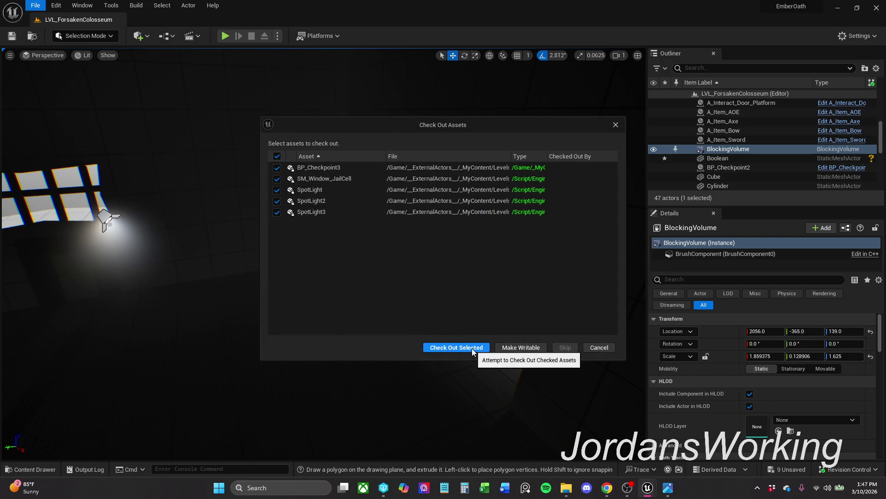
left_click(472, 348)
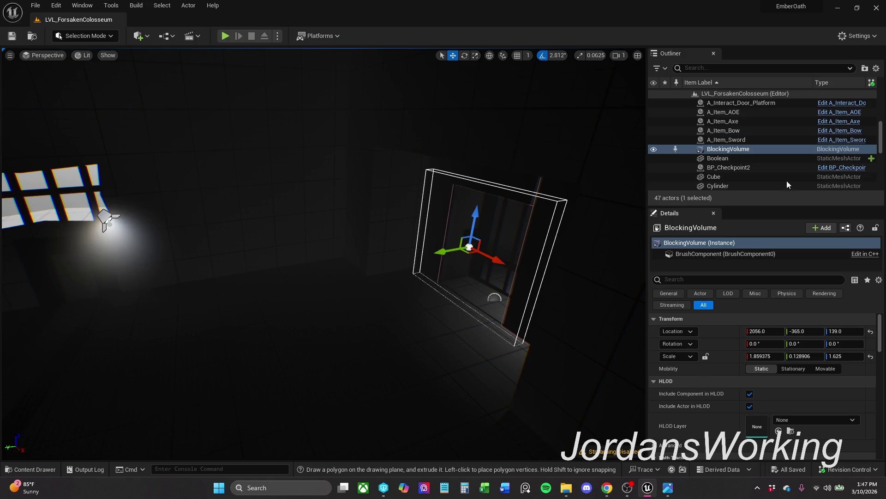
double_click(761, 159)
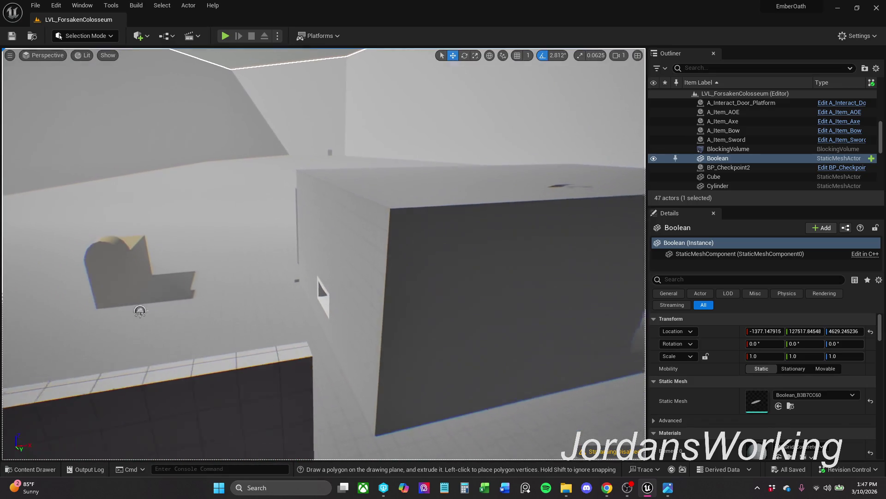
left_click(778, 69)
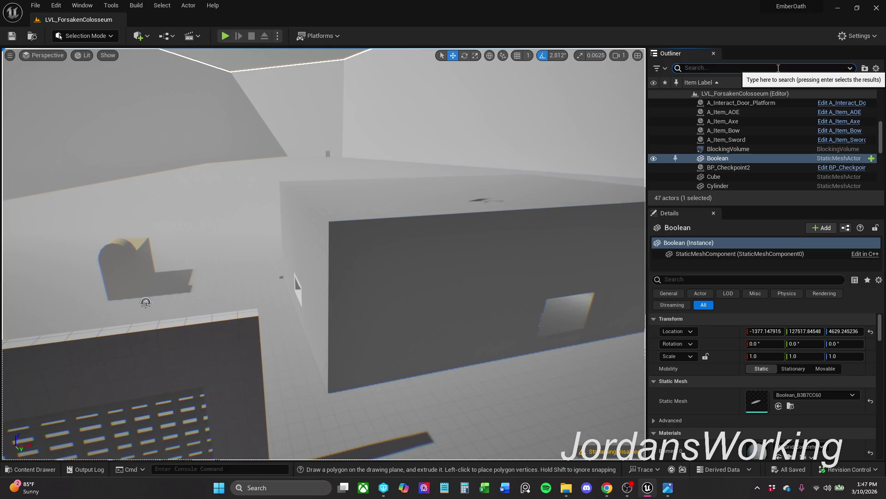
type("colo")
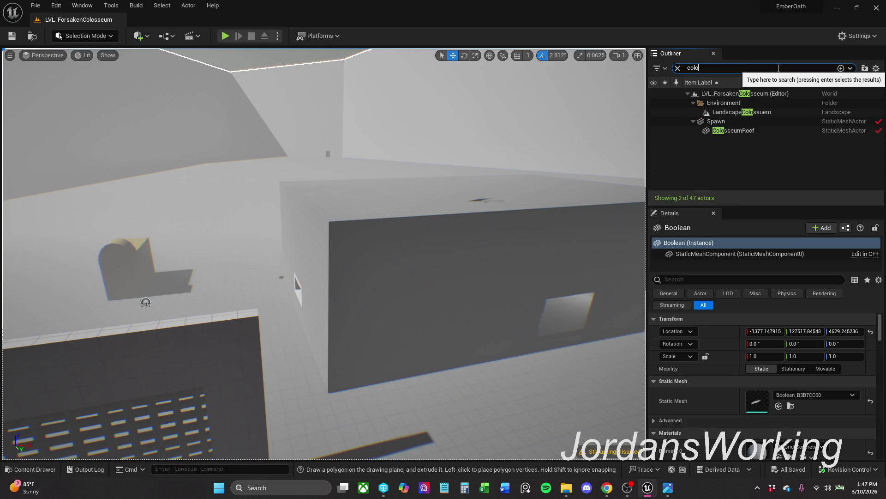
left_click(767, 131)
left_click(776, 113)
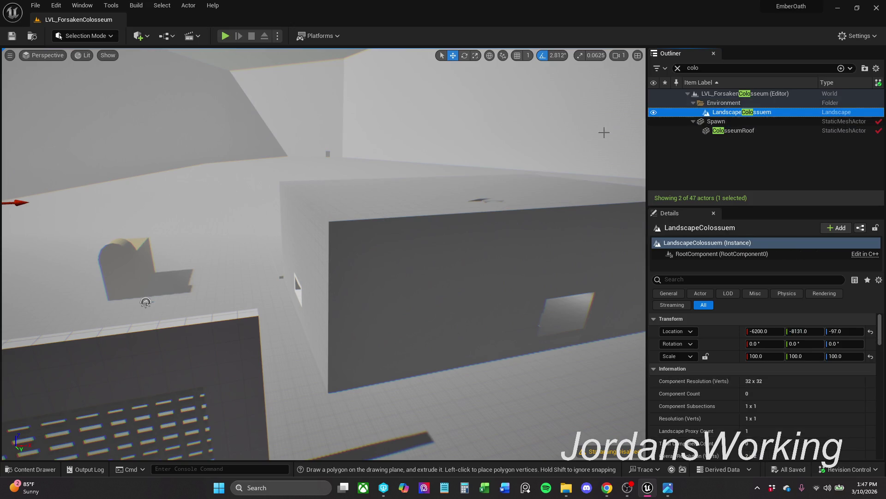
key("f")
mouse_move(482, 344)
left_mouse_down()
mouse_move(567, 227)
mouse_move(522, 145)
left_mouse_up()
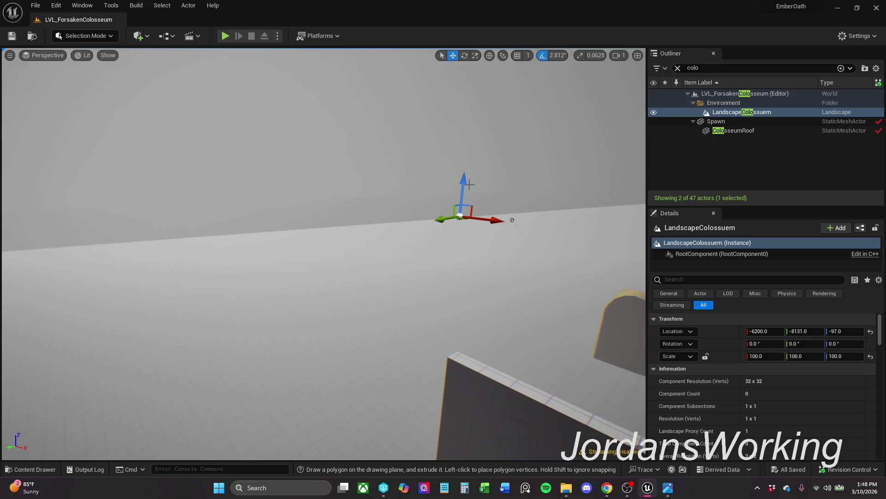
left_click_drag(461, 182, 442, 231)
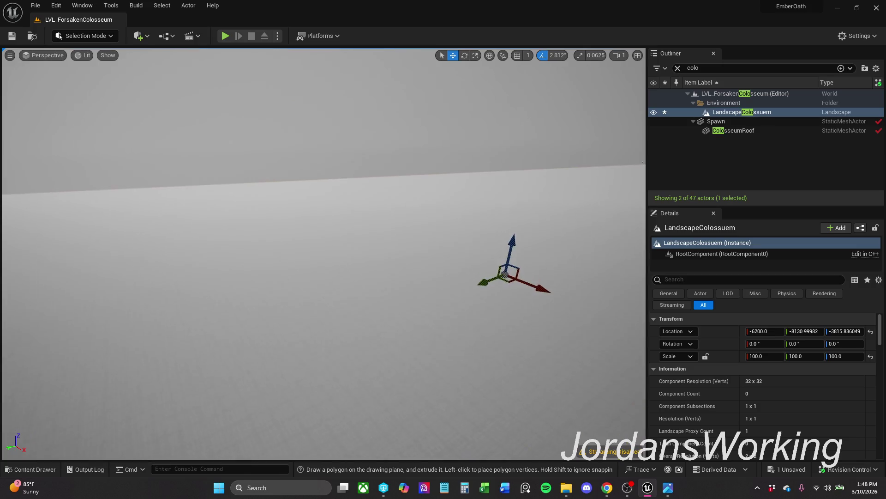
left_click(770, 114)
key("f")
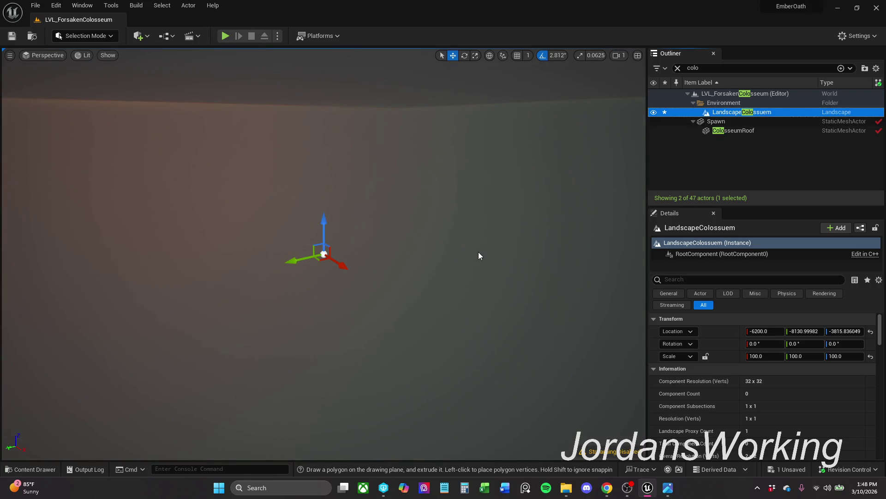
key("ctrl+z")
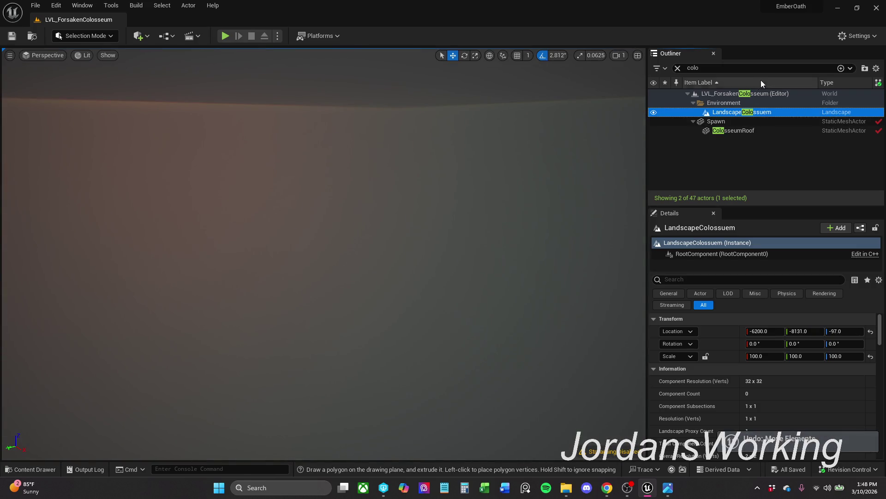
double_click(785, 115)
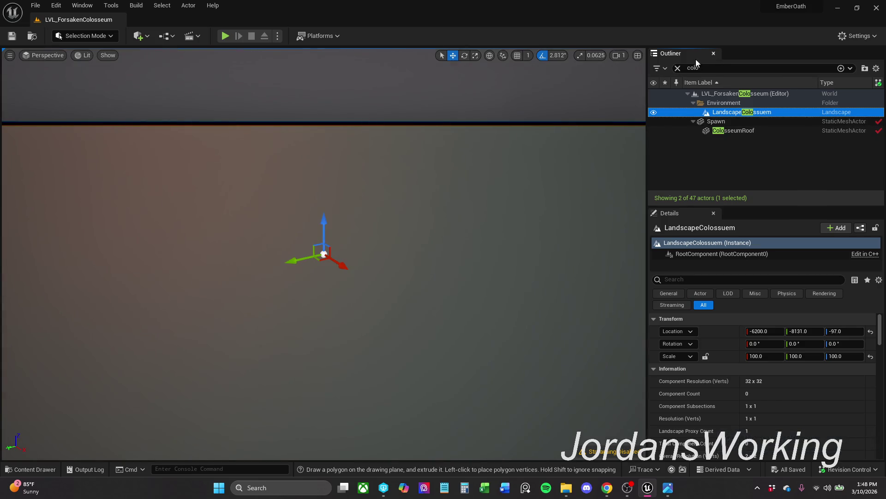
left_click(678, 68)
mouse_move(487, 150)
left_mouse_down()
mouse_move(439, 184)
mouse_move(453, 143)
mouse_move(425, 160)
mouse_move(388, 163)
mouse_move(416, 155)
mouse_move(434, 210)
left_mouse_up()
scroll(323, 254, "down", 2)
Step: Toggle the PostProcessVolume's Infinite Extent (Unbound) off and on, leaving it enabled
scroll(425, 183, "up", 2)
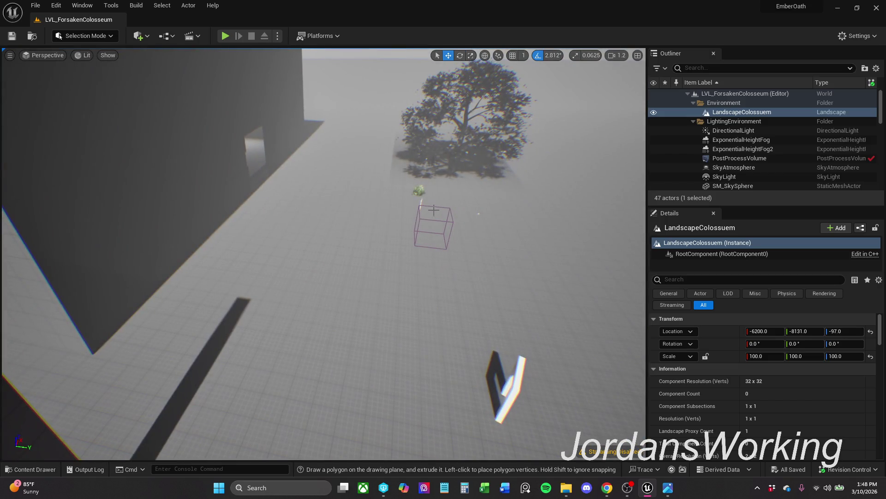
left_click(419, 210)
type("unb")
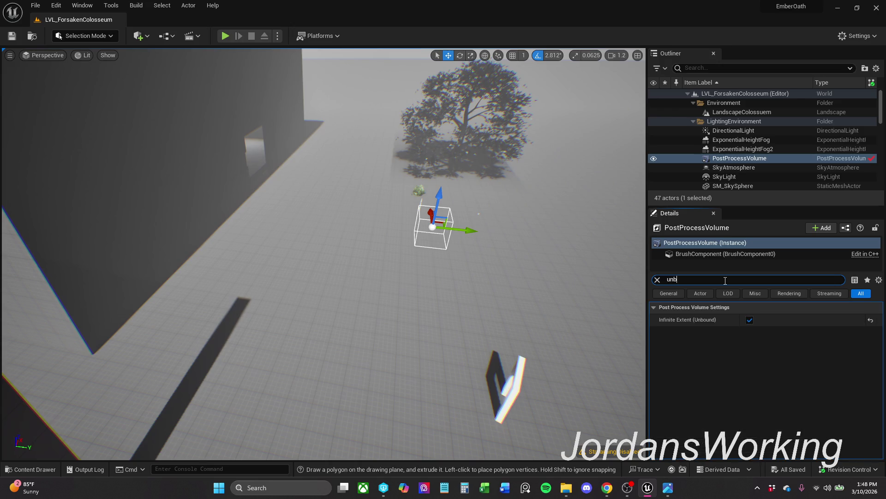
left_click(750, 320)
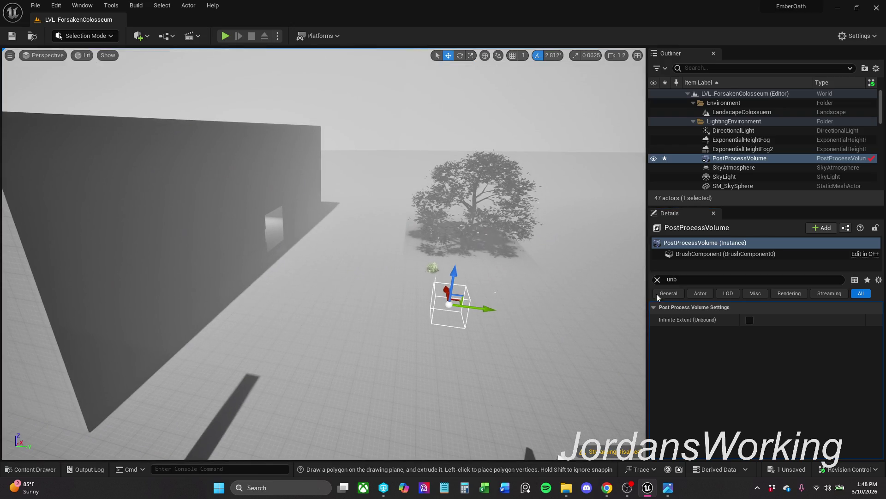
left_click(749, 320)
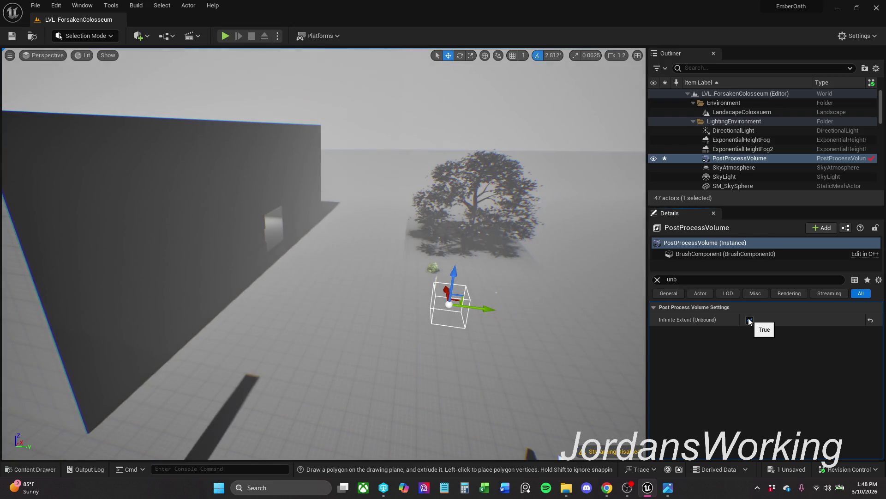
left_click(749, 320)
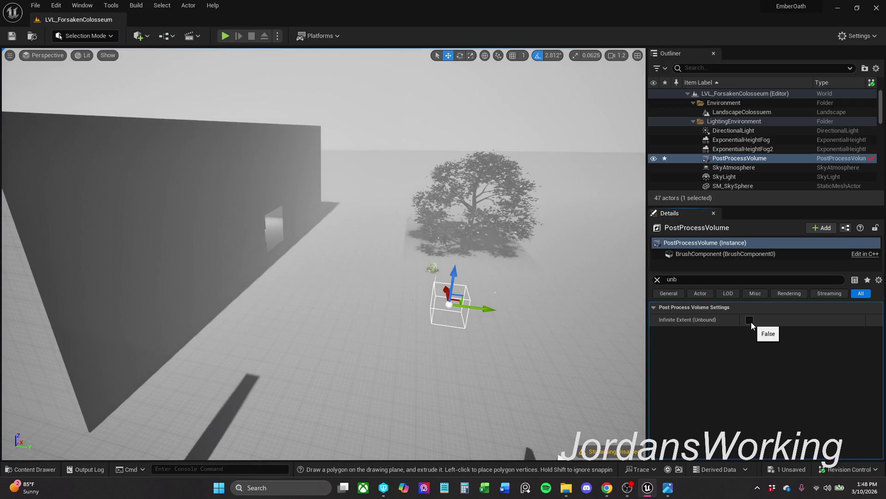
left_click(750, 321)
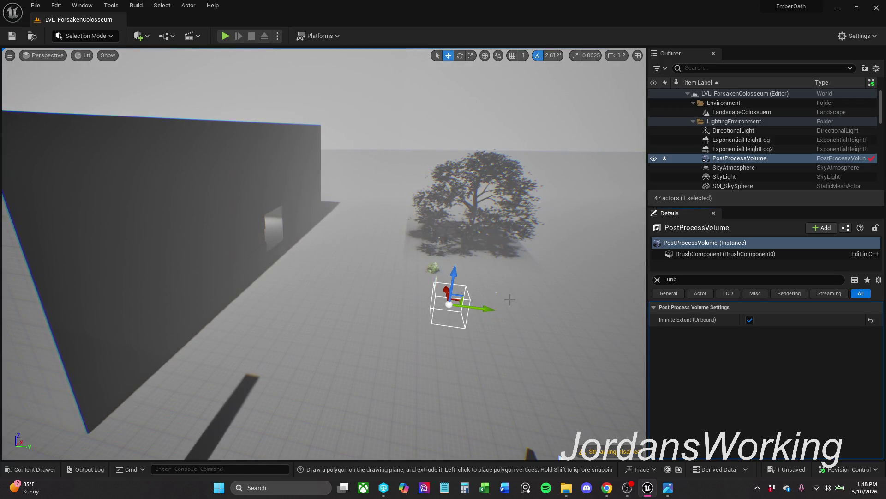
Step: Fly toward the walls, selecting DirectionalLight2 and then the jail cell window mesh
mouse_move(496, 251)
left_mouse_down()
mouse_move(390, 311)
mouse_move(271, 306)
mouse_move(404, 298)
mouse_move(394, 301)
mouse_move(449, 329)
mouse_move(497, 397)
mouse_move(397, 270)
left_mouse_up()
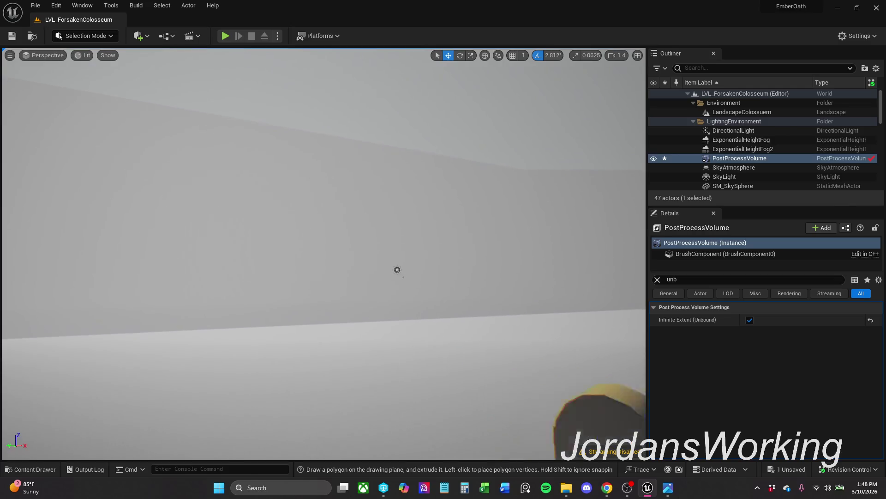
scroll(323, 254, "up", 1)
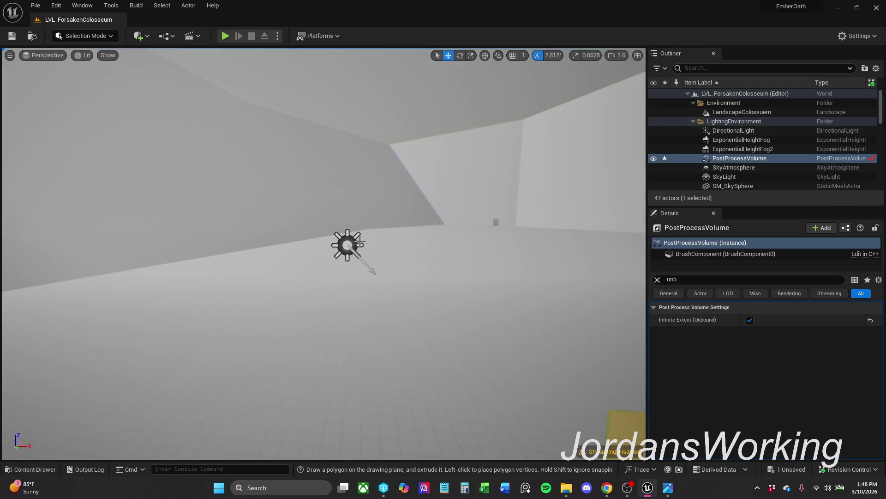
left_click(347, 244)
scroll(415, 240, "down", 5)
mouse_move(433, 230)
left_mouse_down()
mouse_move(379, 263)
mouse_move(382, 217)
left_mouse_up()
scroll(382, 217, "up", 1)
left_click(382, 218)
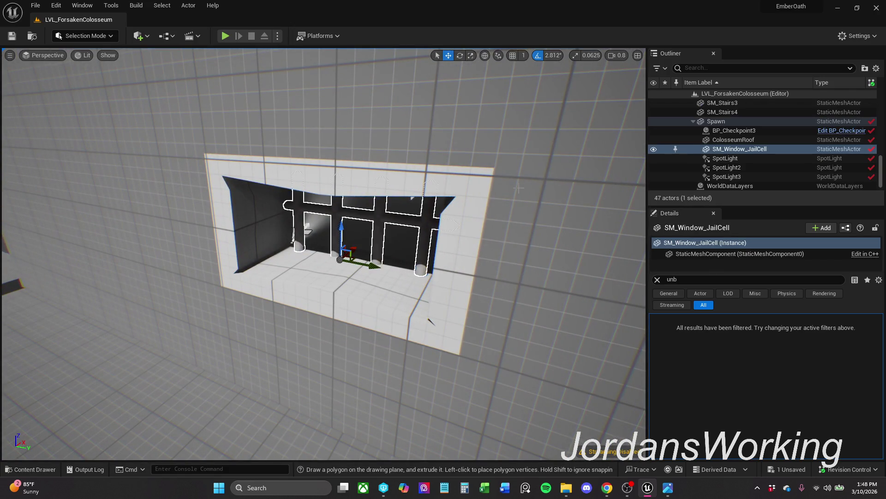
double_click(683, 149)
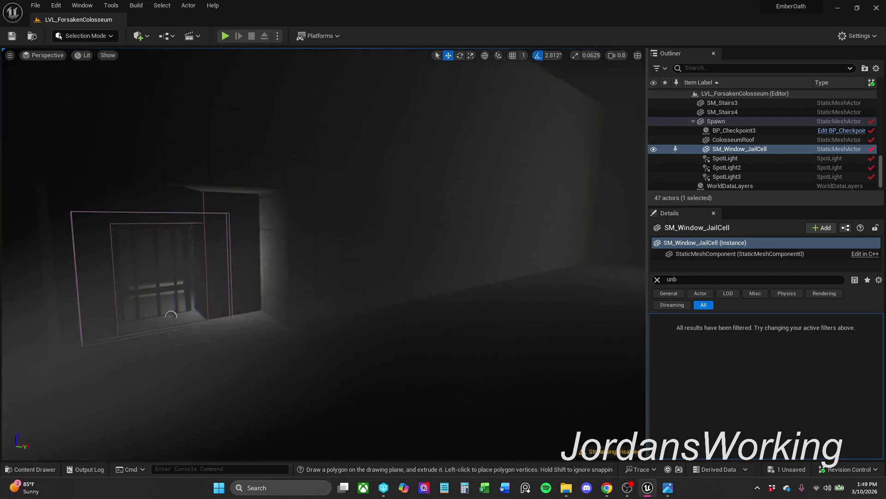
left_click(403, 218)
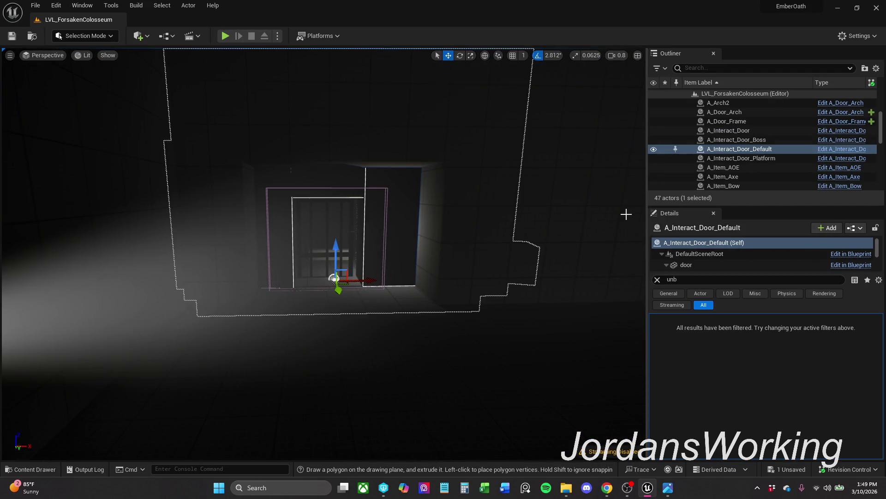
scroll(410, 322, "down", 5)
left_click(314, 352)
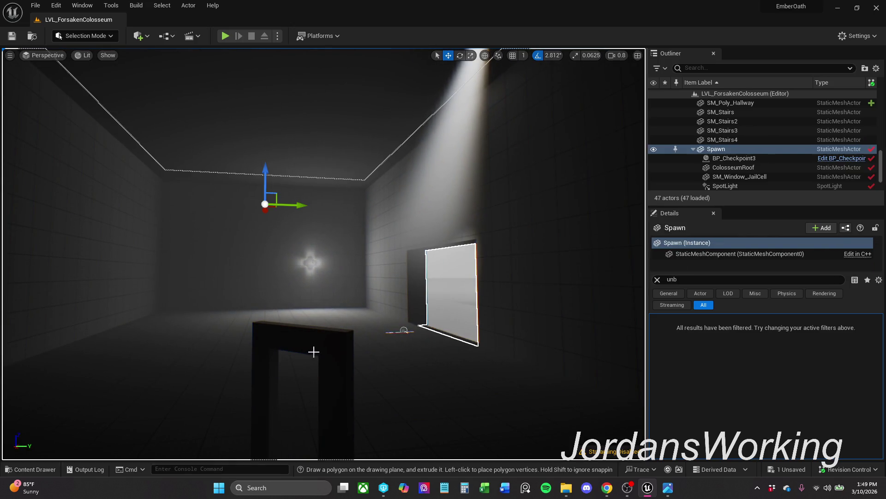
left_click(337, 349)
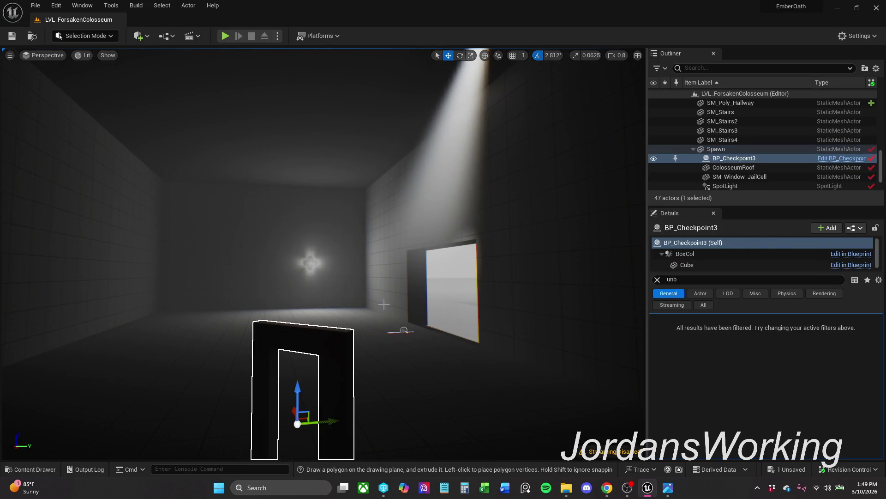
left_click(406, 330)
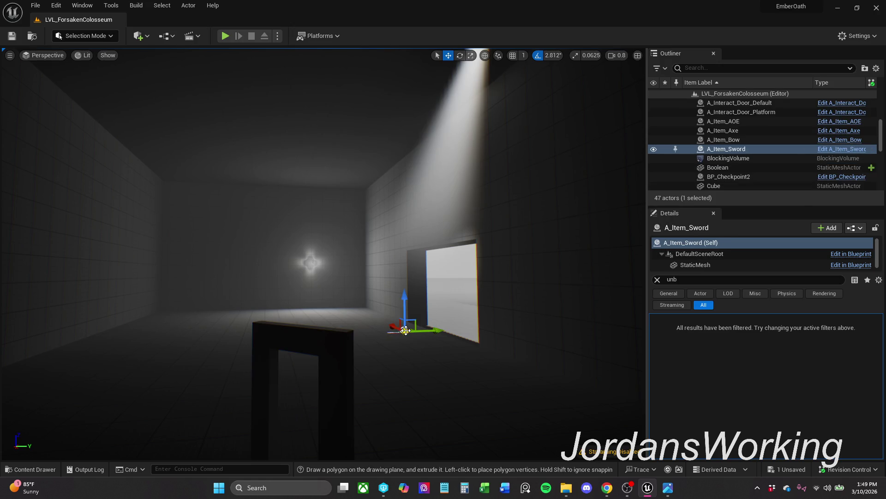
left_click_drag(412, 305, 342, 302)
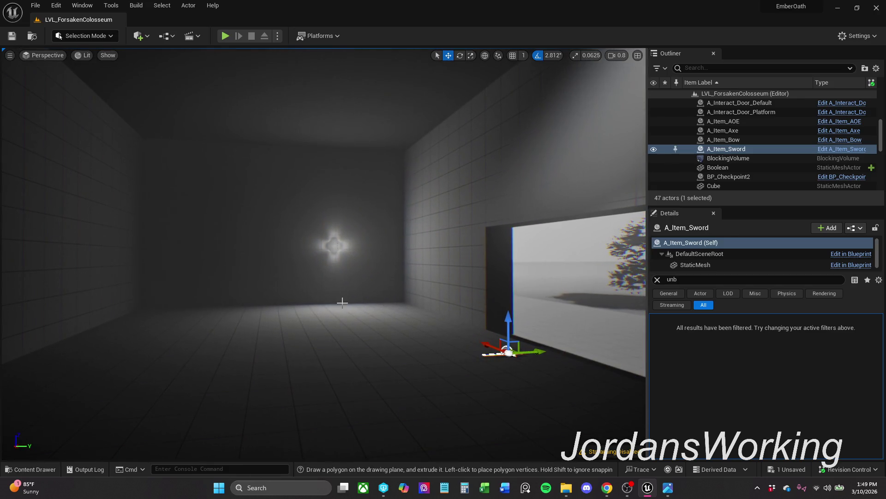
left_click(339, 247)
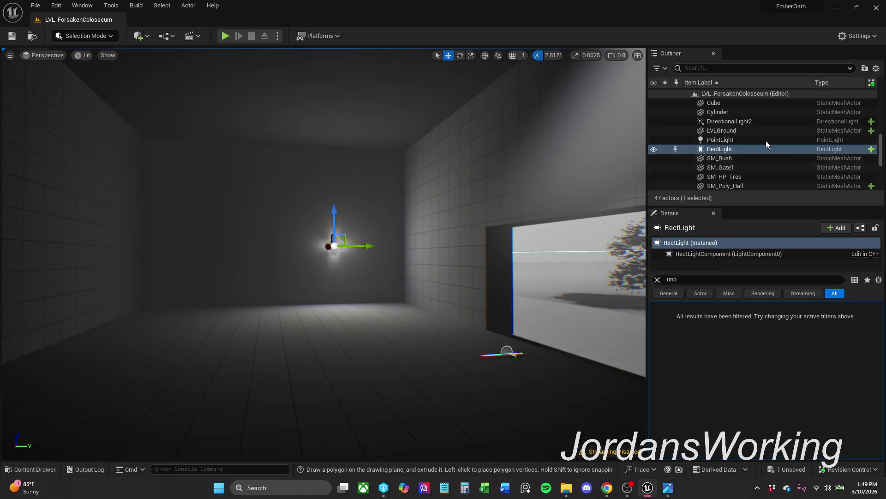
left_click(736, 143)
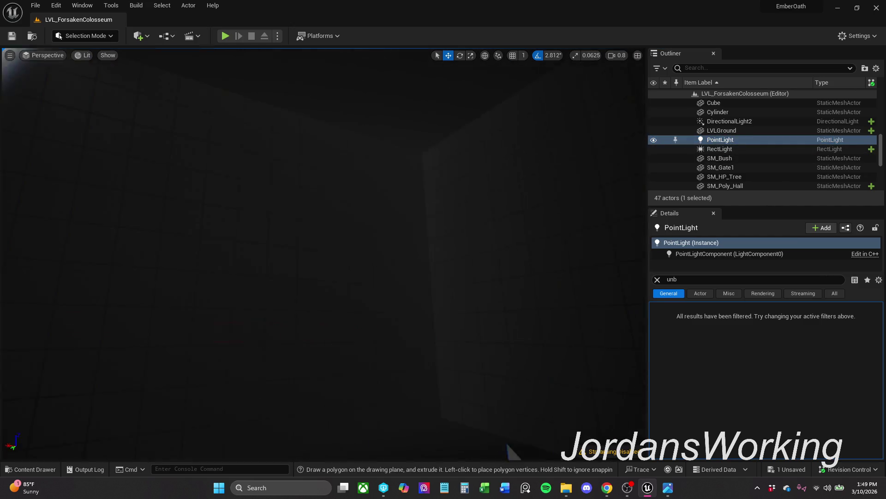
key("f")
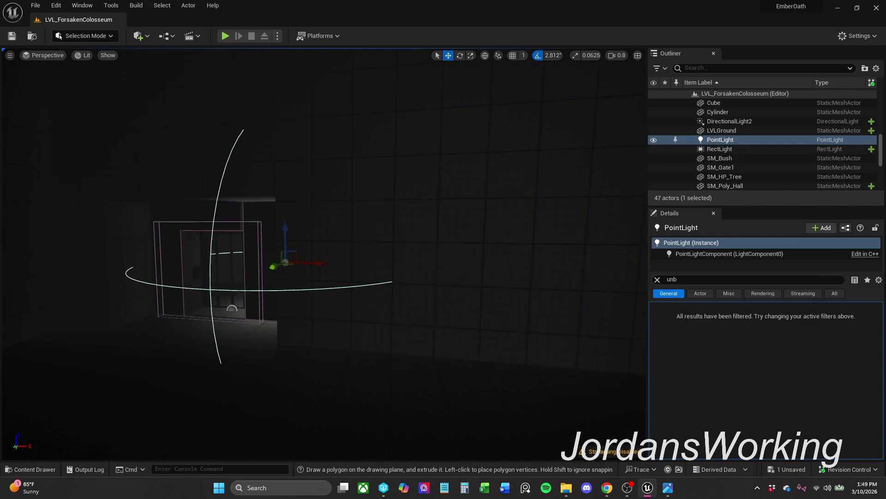
scroll(324, 254, "down", 1)
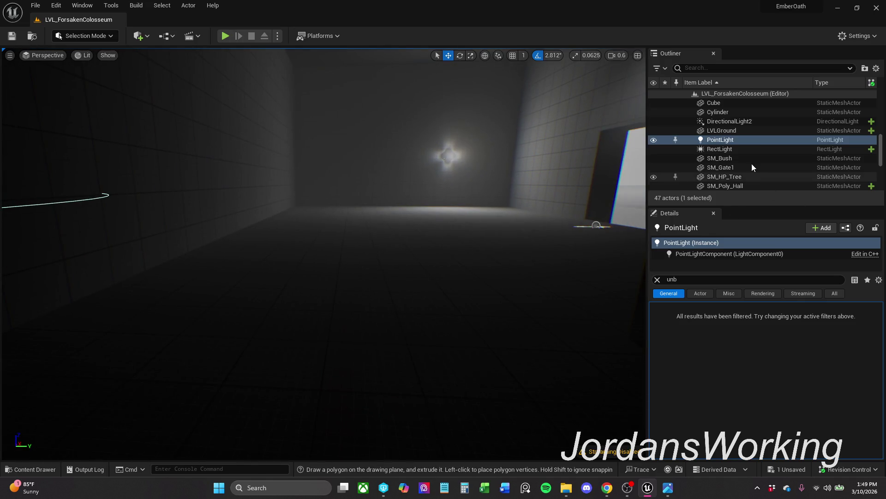
Step: Attach the RectLight and PointLight to the Spawn group
left_click(743, 146)
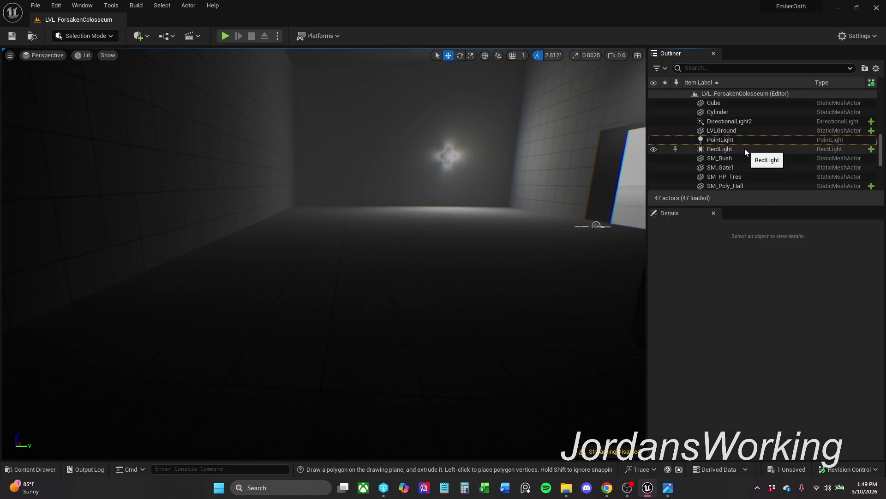
left_click(742, 139, "ctrl")
scroll(750, 141, "down", 3)
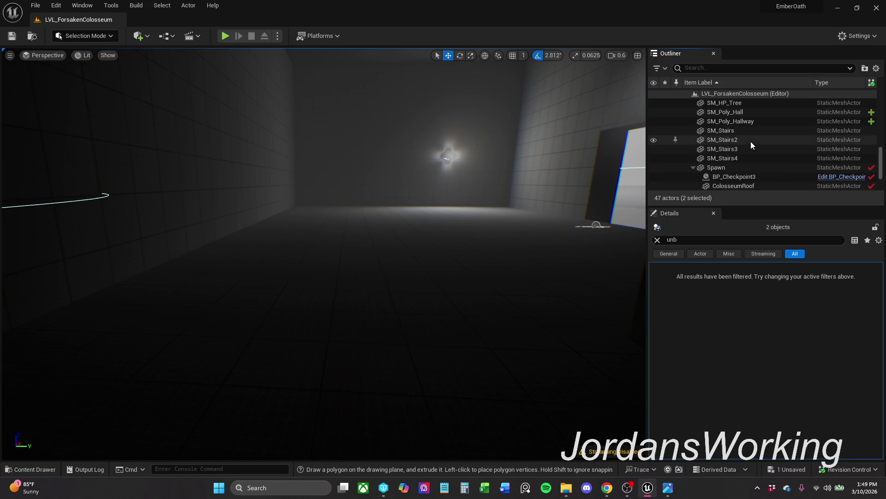
scroll(750, 143, "up", 3)
mouse_move(749, 134)
left_mouse_down()
mouse_move(751, 162)
mouse_move(768, 155)
mouse_move(692, 151)
mouse_move(741, 162)
mouse_move(717, 151)
left_mouse_up()
scroll(691, 151, "down", 1)
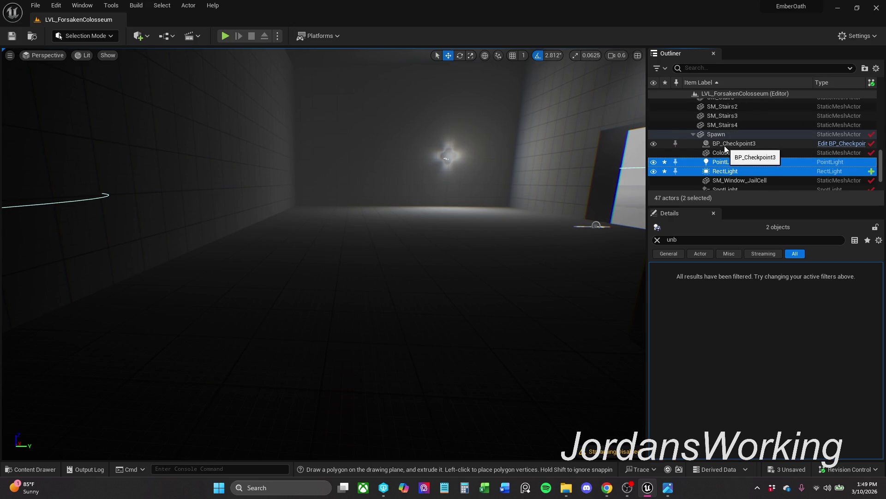
scroll(718, 137, "up", 3)
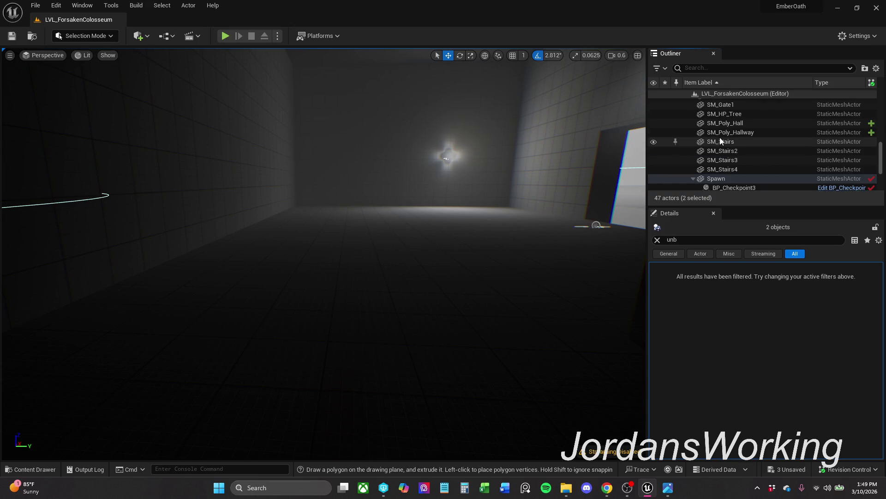
Step: Clear the Details filter and frame SM_Poly_Hallway in the viewport
left_click(750, 133)
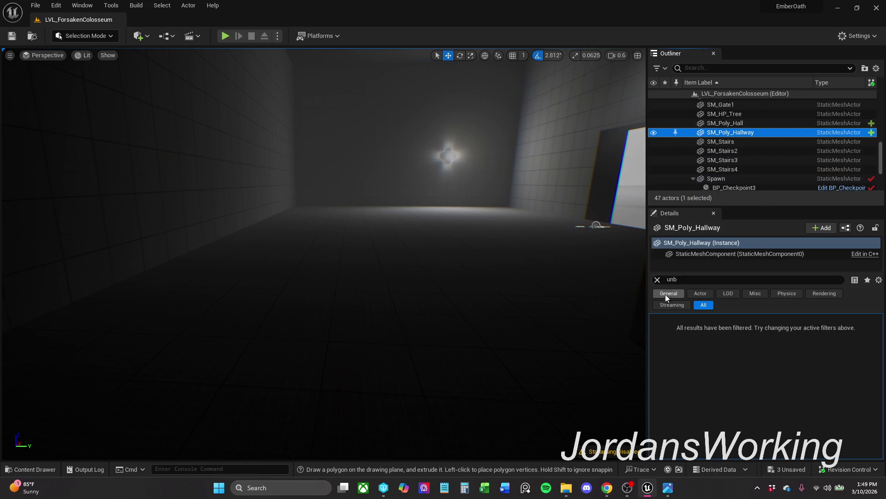
left_click(658, 279)
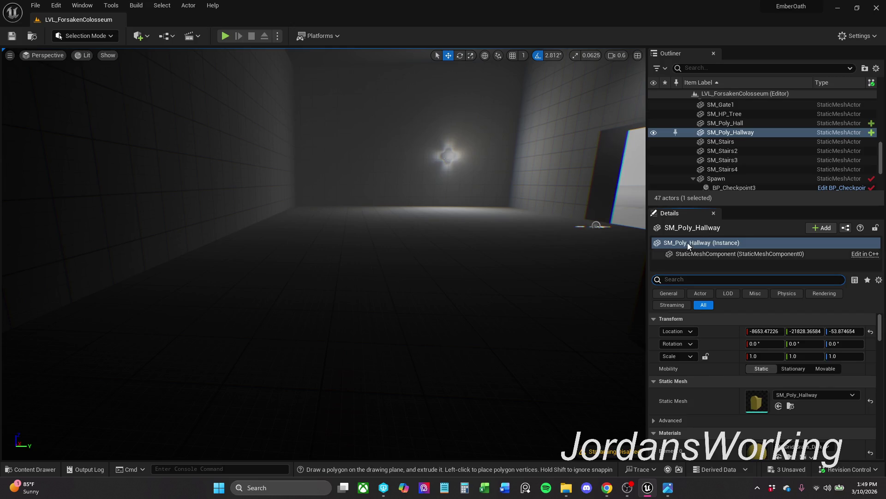
left_click(773, 141)
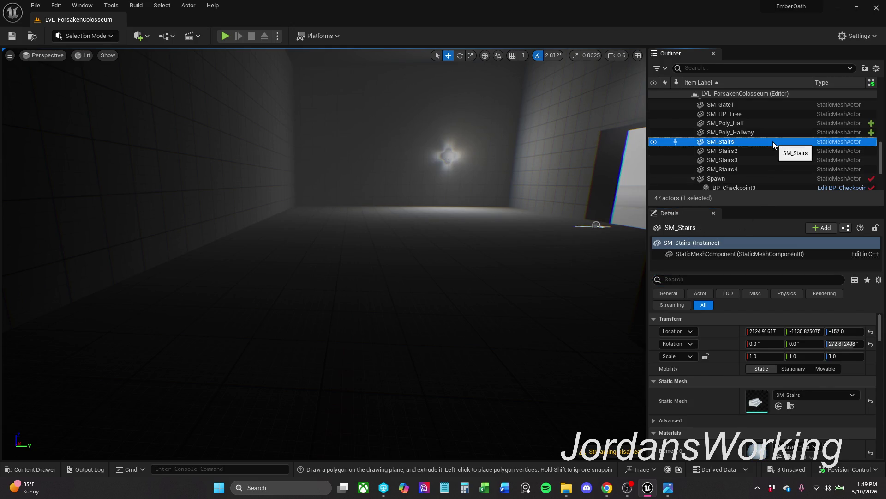
key("Up")
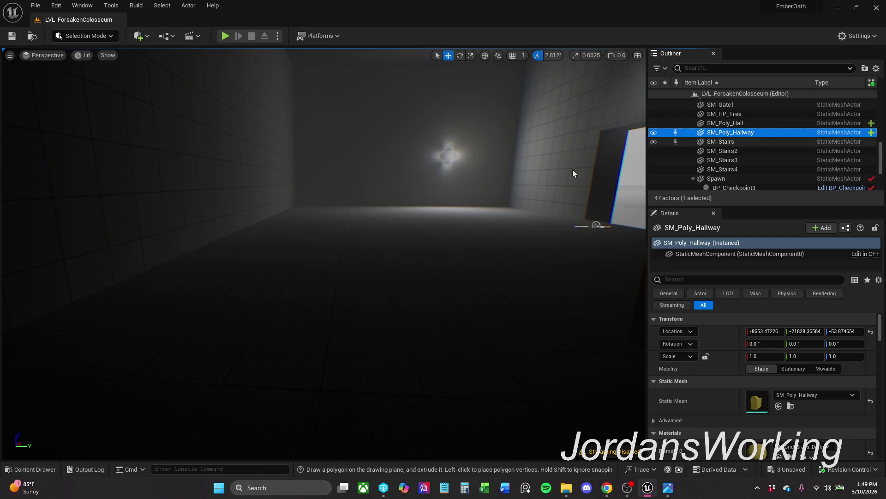
key("f")
scroll(323, 254, "up", 1)
mouse_move(323, 254)
left_mouse_down()
mouse_move(351, 295)
mouse_move(323, 258)
mouse_move(296, 268)
mouse_move(323, 300)
mouse_move(390, 271)
mouse_move(378, 277)
left_mouse_up()
scroll(323, 259, "up", 2)
scroll(390, 149, "up", 5)
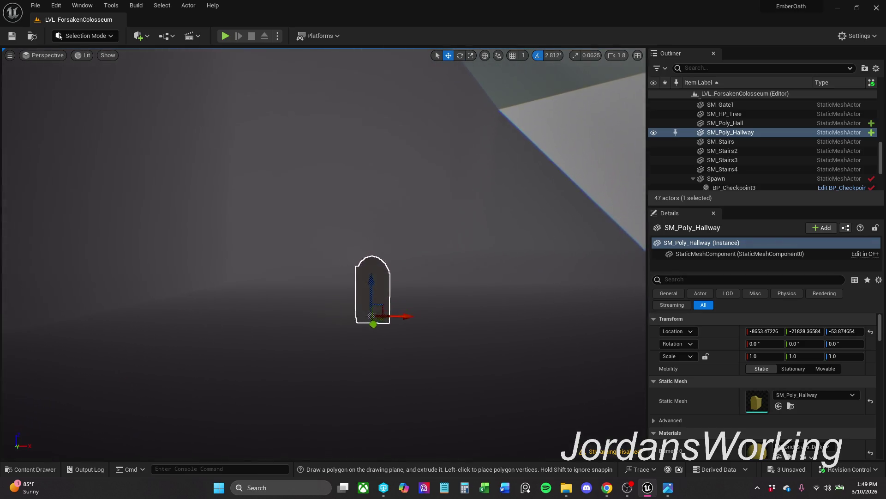
Step: Delete SM_Poly_Hallway and focus the view on SM_Stairs2 from the Outliner
key("Delete")
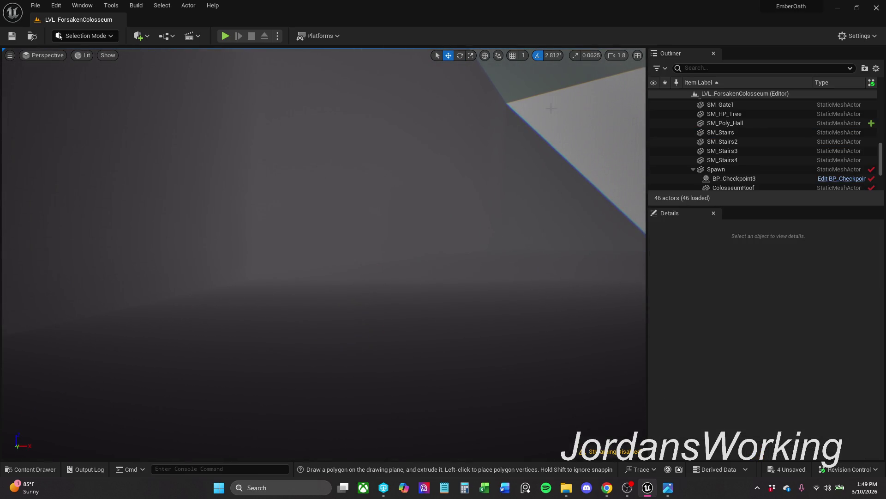
left_click(785, 115)
left_click(782, 123)
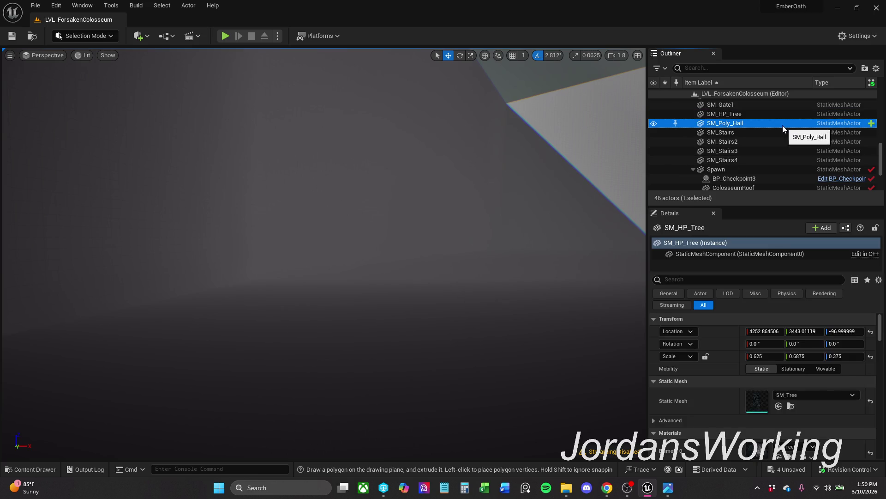
left_click(753, 133)
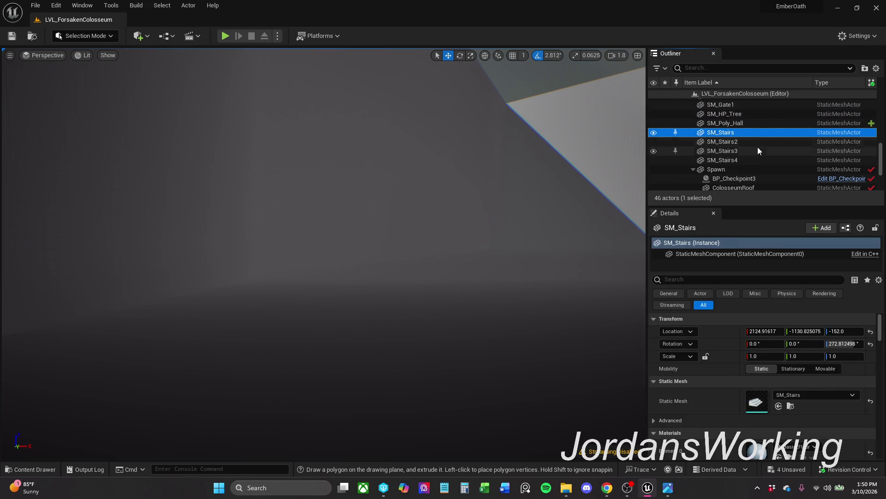
double_click(762, 142)
Step: Fly into the dark spawn room and select Spawn and its rectangular wall light
mouse_move(323, 230)
left_mouse_down()
mouse_move(323, 286)
mouse_move(333, 286)
mouse_move(323, 295)
left_mouse_up()
mouse_move(292, 138)
left_mouse_down()
mouse_move(438, 319)
mouse_move(360, 277)
left_mouse_up()
left_click_drag(507, 359, 350, 247)
left_click(392, 267)
left_click_drag(392, 267, 392, 267)
left_click_drag(347, 242, 348, 242)
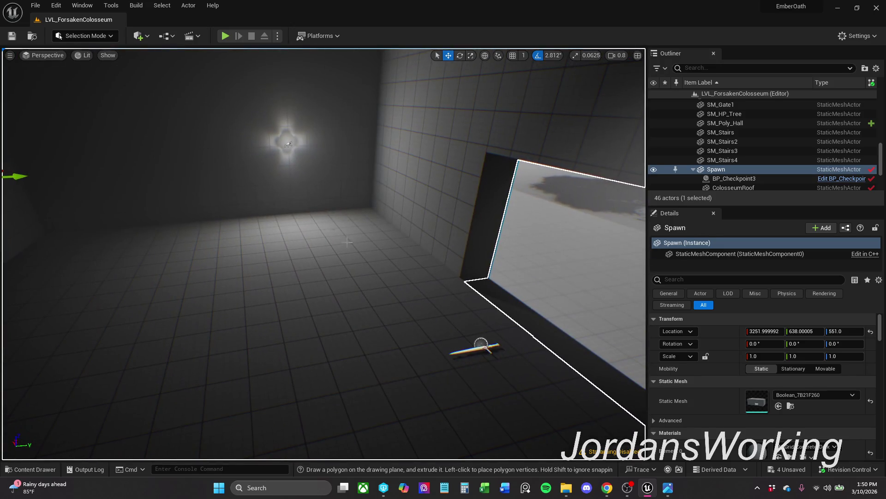
left_click(290, 144)
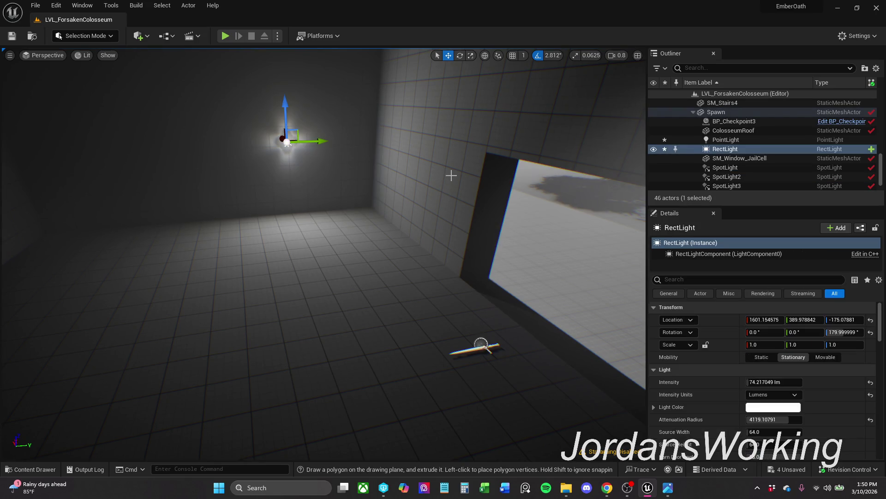
left_click(431, 219)
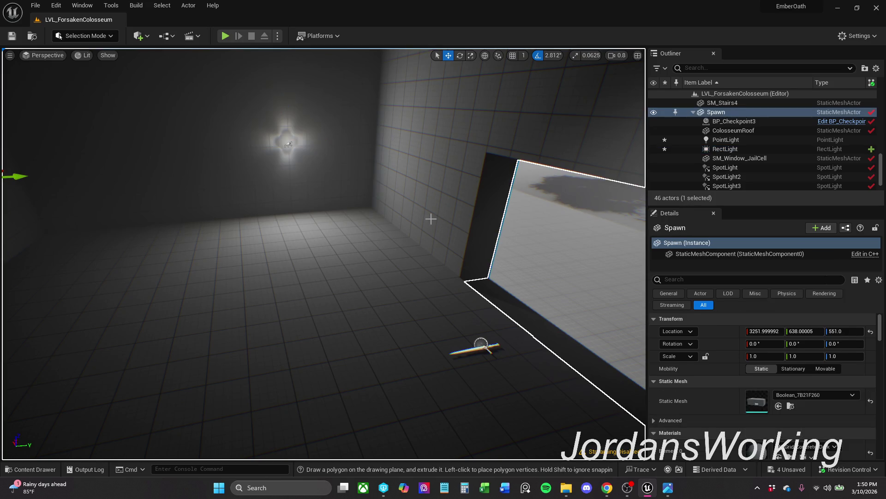
left_click_drag(376, 185, 377, 185)
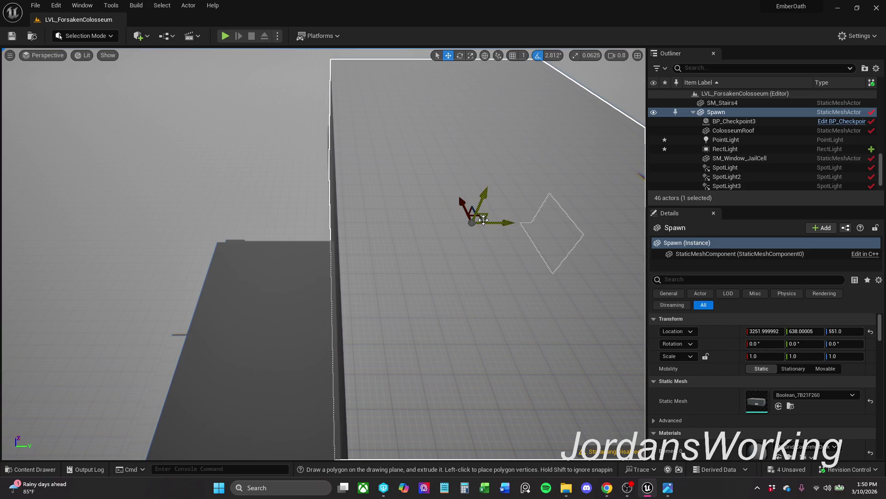
mouse_move(483, 219)
left_mouse_down()
mouse_move(484, 203)
mouse_move(579, 139)
mouse_move(554, 172)
mouse_move(538, 136)
left_mouse_up()
left_click_drag(452, 233, 453, 233)
left_click(388, 236)
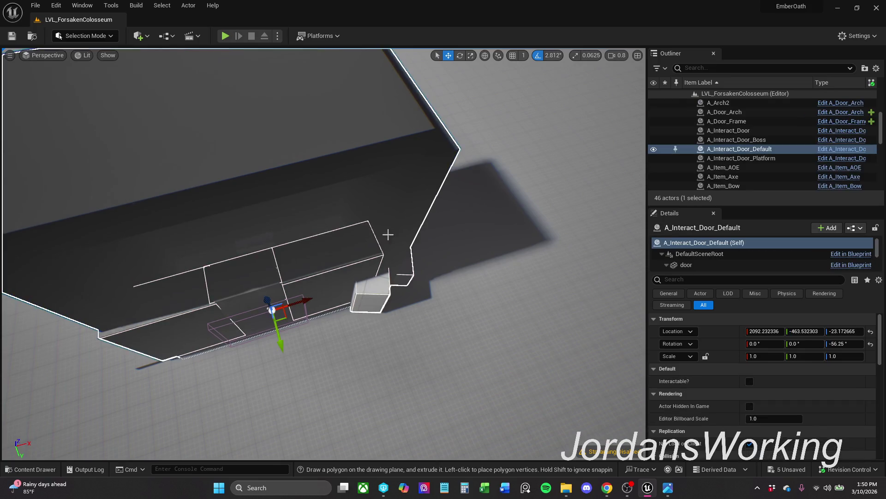
left_click_drag(388, 294, 388, 293)
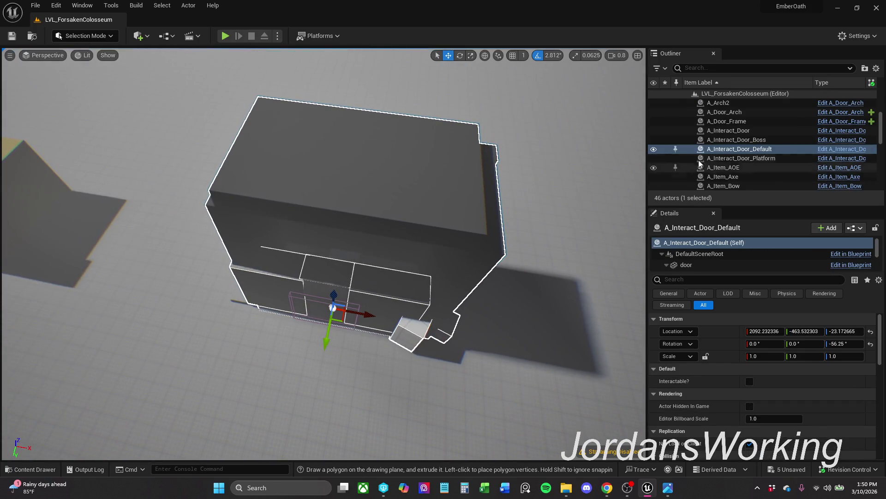
mouse_move(340, 320)
left_mouse_down()
mouse_move(391, 267)
mouse_move(395, 250)
mouse_move(398, 264)
left_mouse_up()
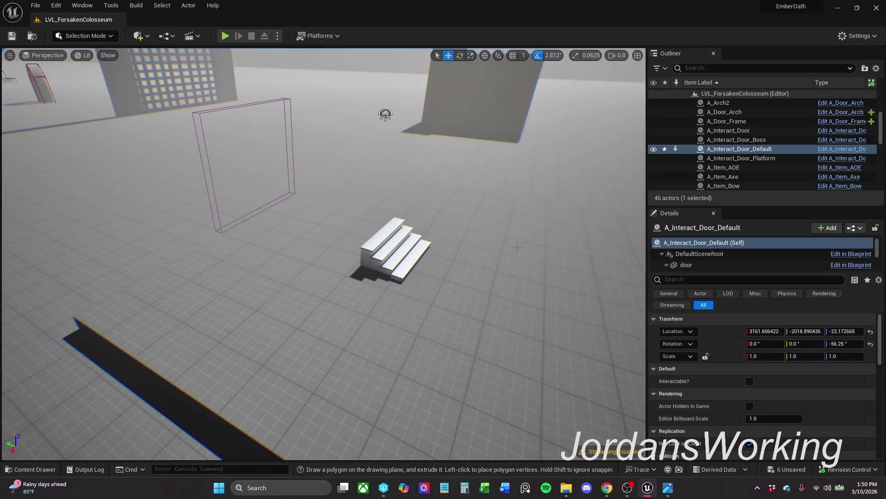
left_click(398, 265)
left_click(403, 249, "ctrl")
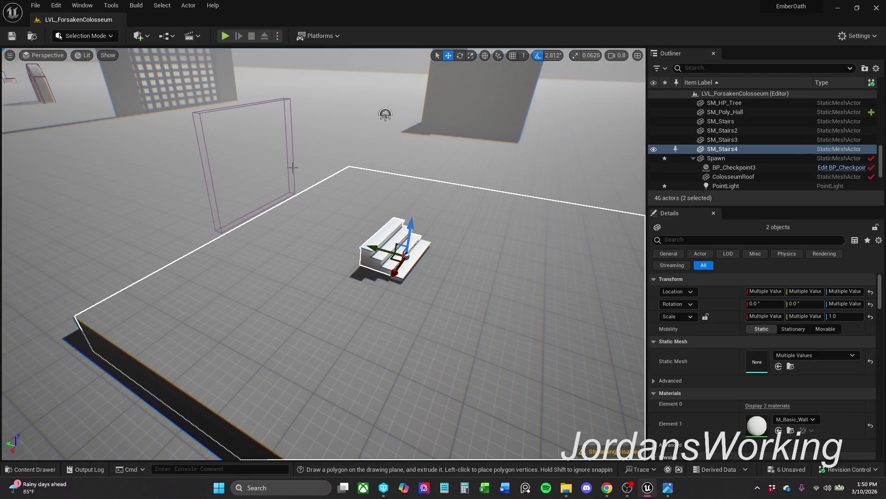
left_click(290, 149, "ctrl")
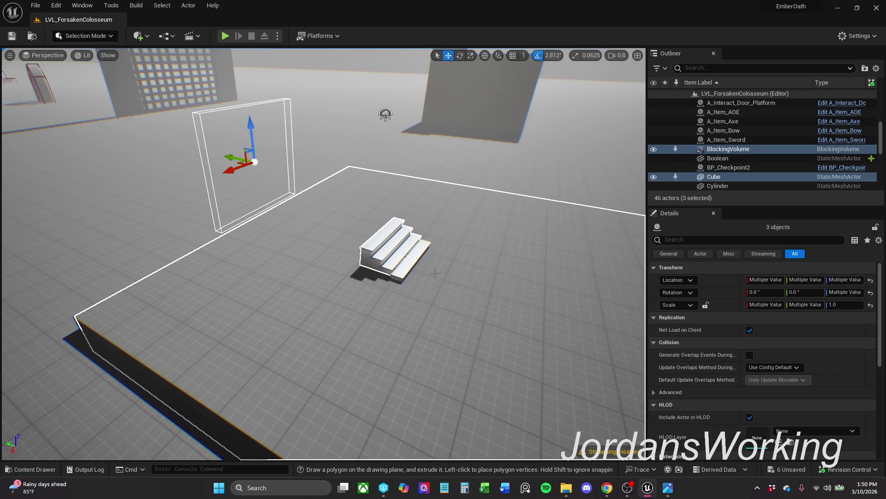
scroll(435, 273, "down", 3)
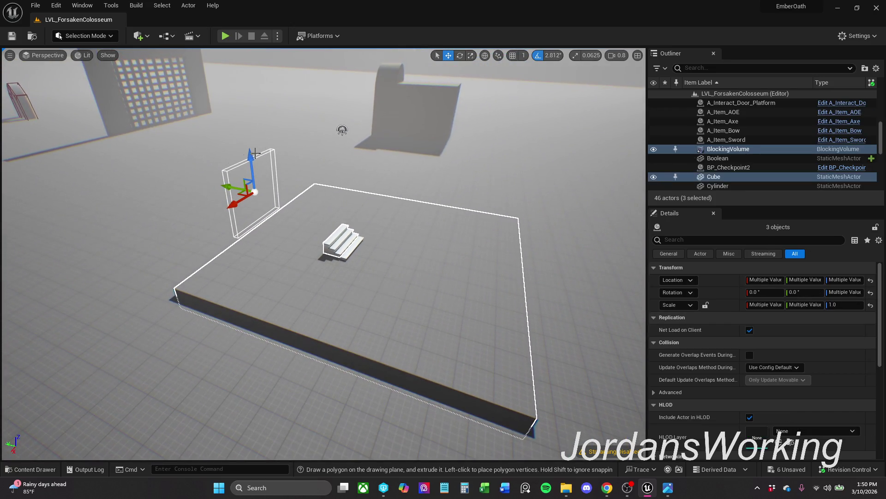
scroll(251, 166, "up", 10)
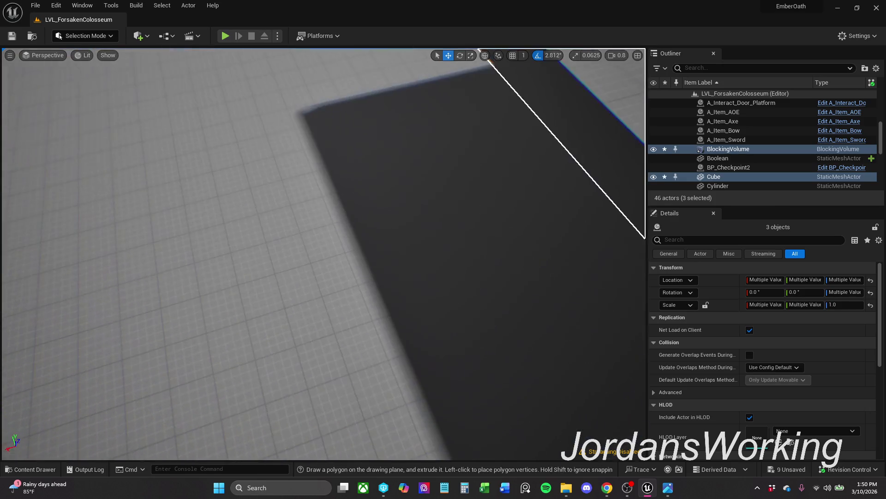
scroll(325, 211, "down", 5)
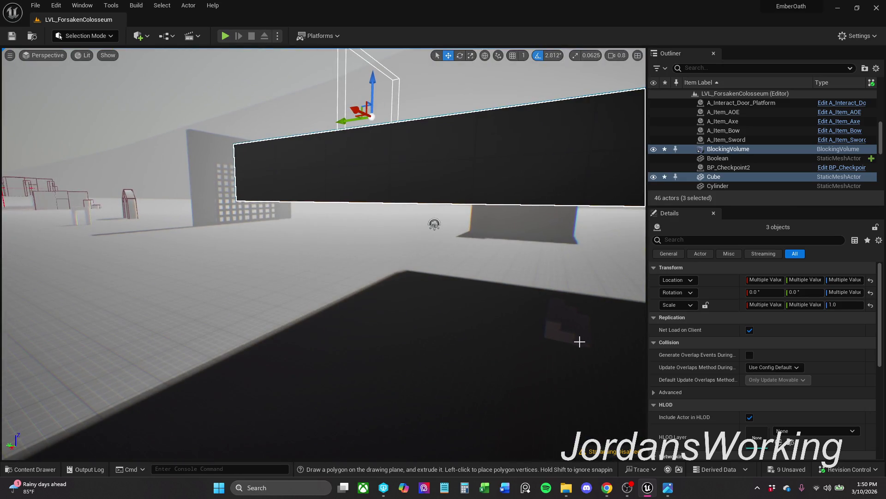
scroll(567, 337, "down", 5)
key("ctrl+z")
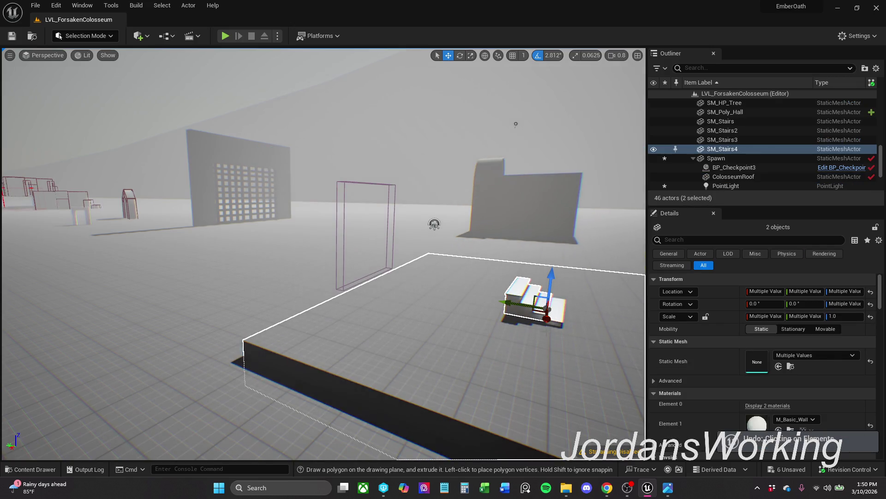
key("ctrl+z")
scroll(547, 331, "up", 5)
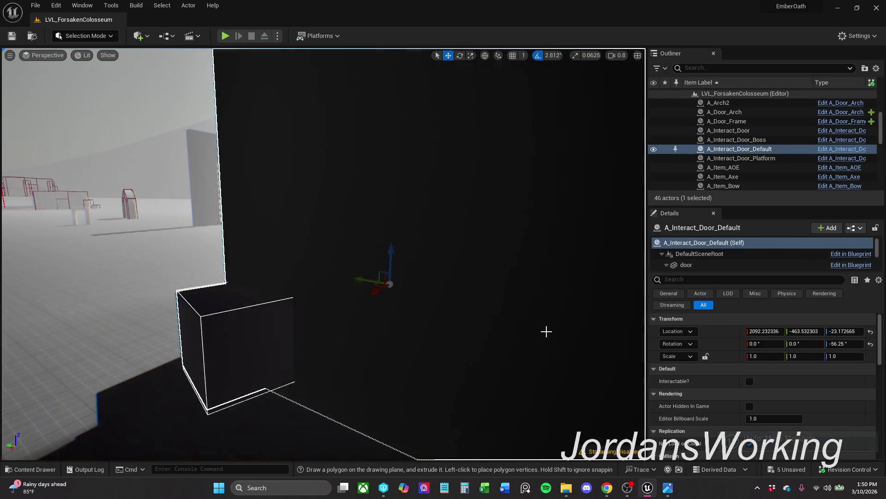
key("ctrl+z")
key("ctrl+z")
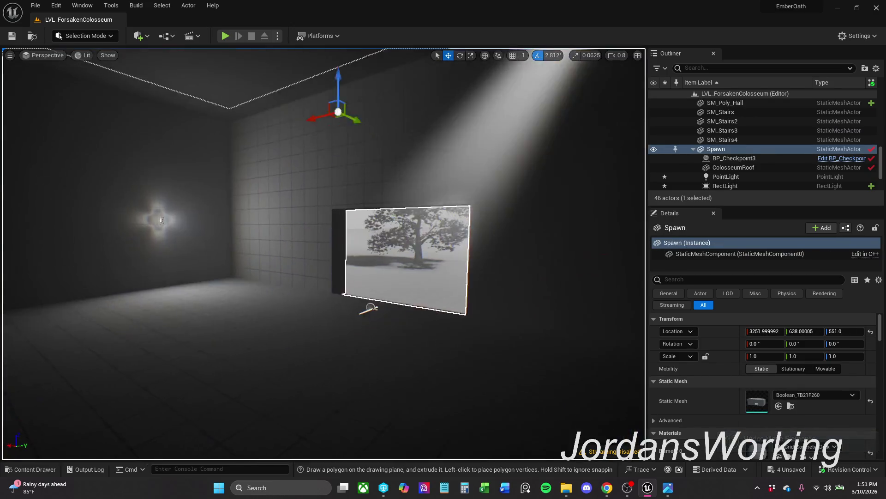
Step: Attach the doorway BlockingVolume to Spawn in the Outliner
scroll(434, 167, "up", 6)
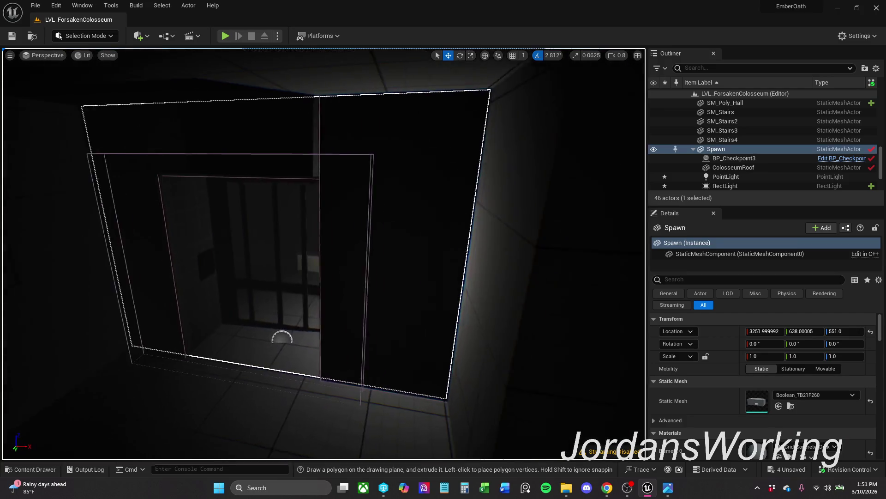
left_click(407, 156)
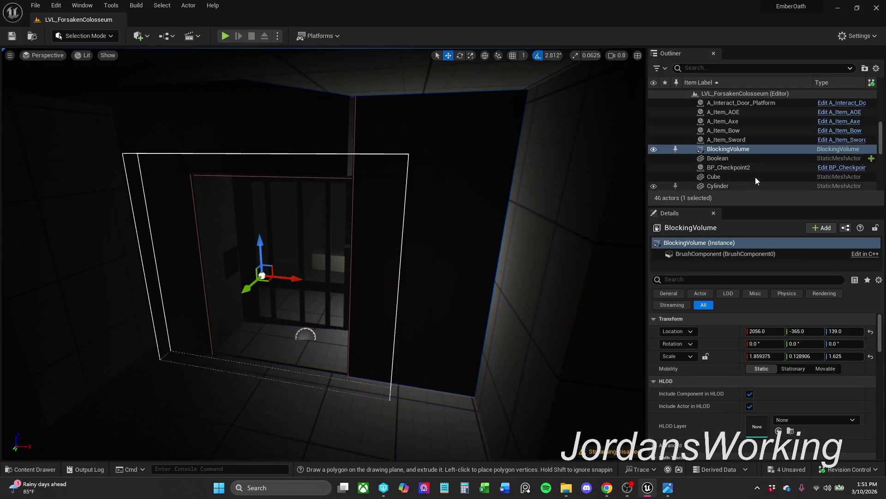
mouse_move(749, 148)
left_mouse_down()
mouse_move(764, 165)
mouse_move(726, 134)
mouse_move(745, 171)
mouse_move(739, 163)
left_mouse_up()
Step: Attach A_Interact_Door_Default to Spawn, then focus the view on Spawn
scroll(728, 136, "down", 5)
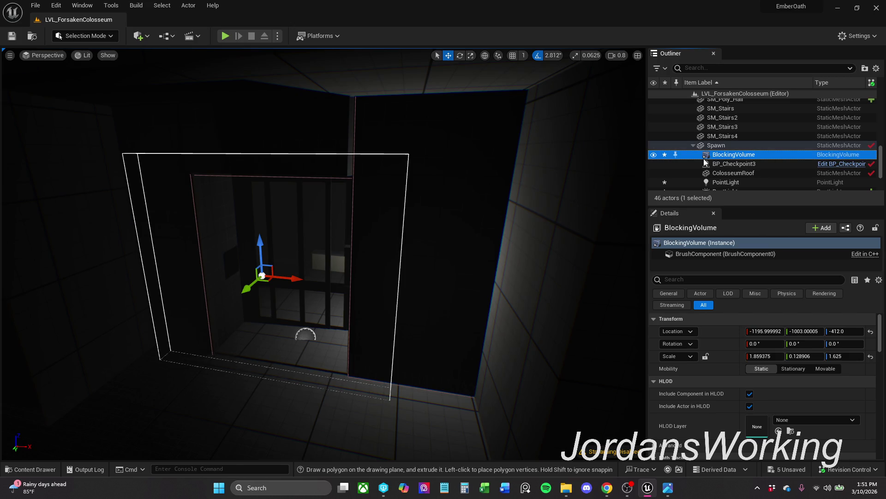
left_click(494, 161)
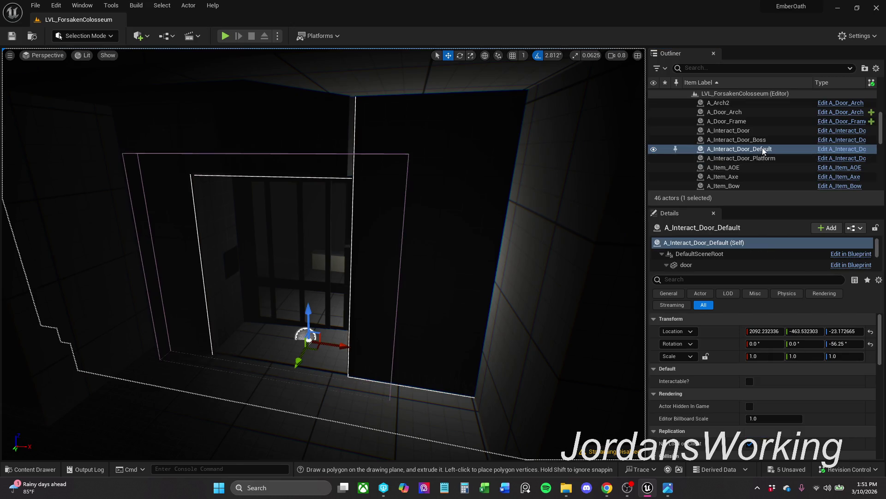
mouse_move(769, 152)
left_mouse_down()
mouse_move(769, 163)
mouse_move(761, 147)
mouse_move(739, 154)
mouse_move(717, 142)
left_mouse_up()
scroll(769, 164, "down", 10)
scroll(738, 154, "down", 2)
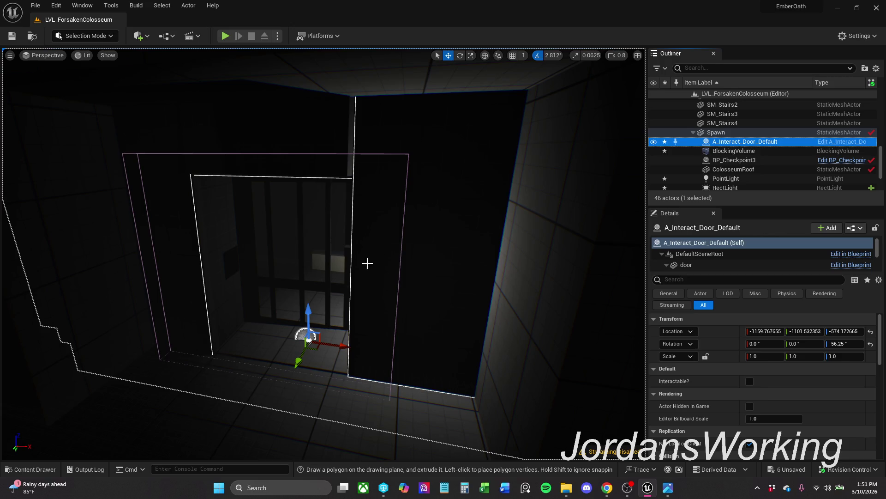
double_click(763, 133)
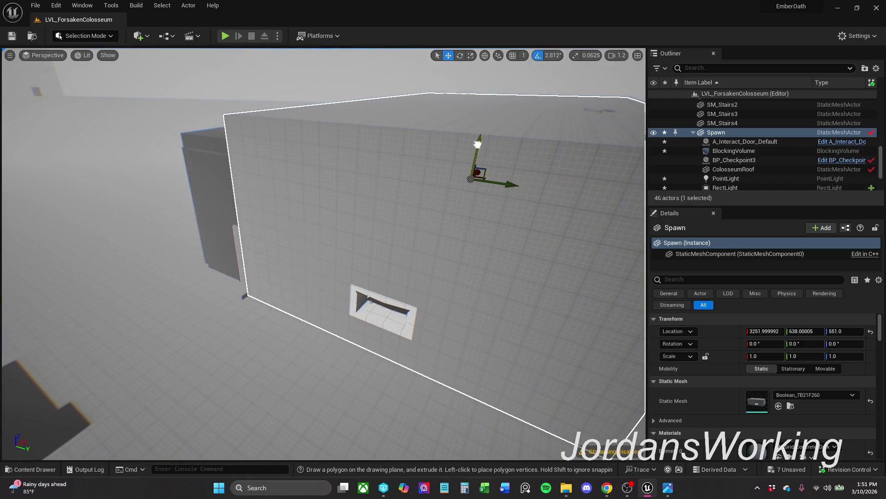
Step: Try moving the Spawn room together with SM_Stairs4, then undo both moves
left_click_drag(478, 144, 483, 88)
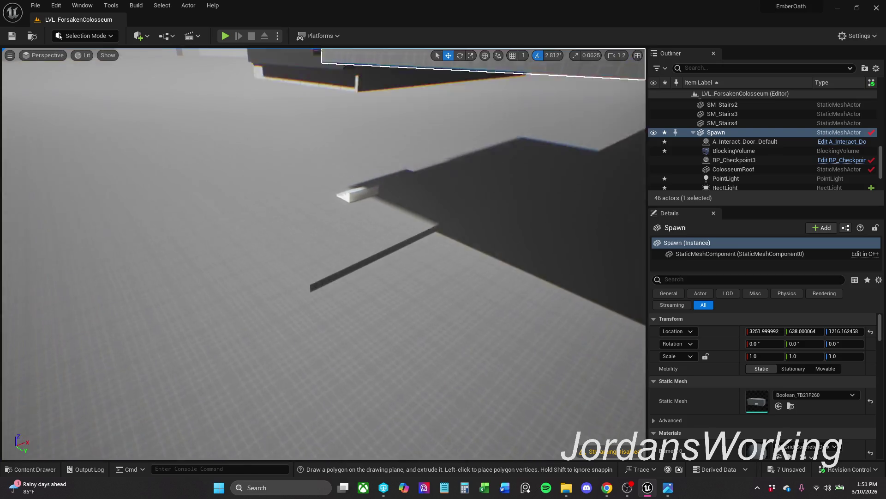
left_click(370, 178, "ctrl")
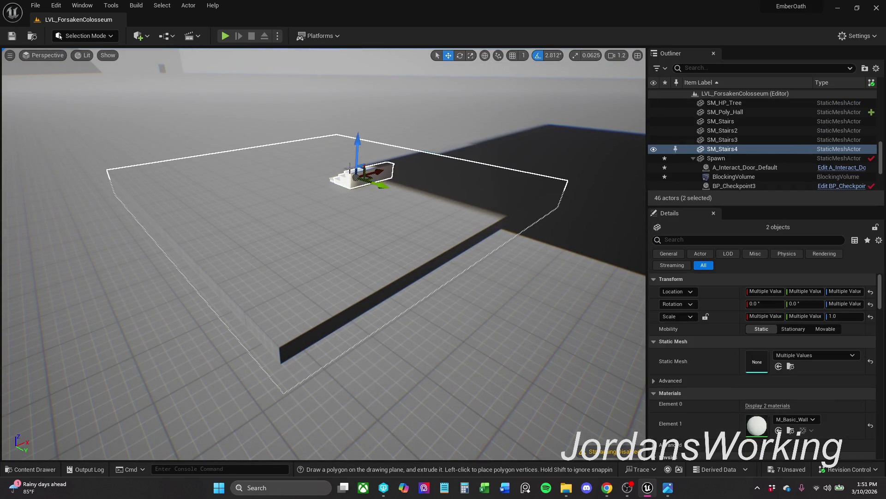
mouse_move(356, 152)
left_mouse_down()
mouse_move(439, 103)
mouse_move(439, 277)
left_mouse_up()
scroll(389, 226, "down", 3)
left_click(398, 174)
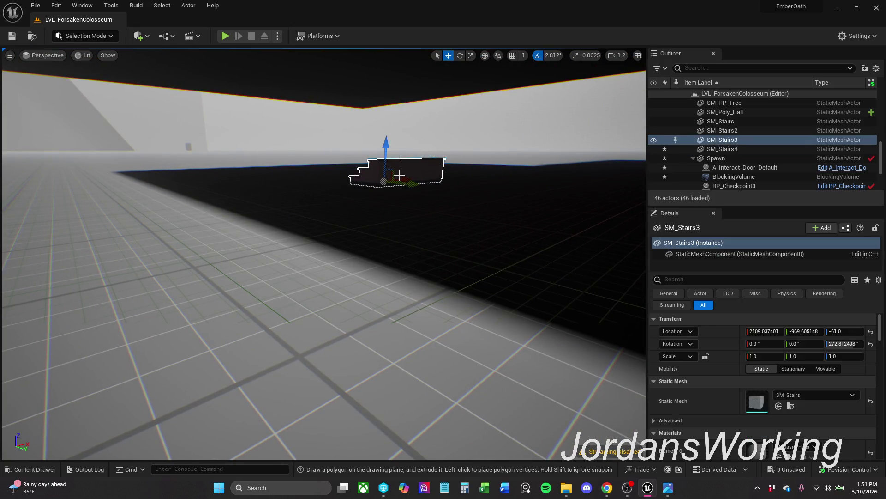
key("ctrl+z")
key("ctrl+z")
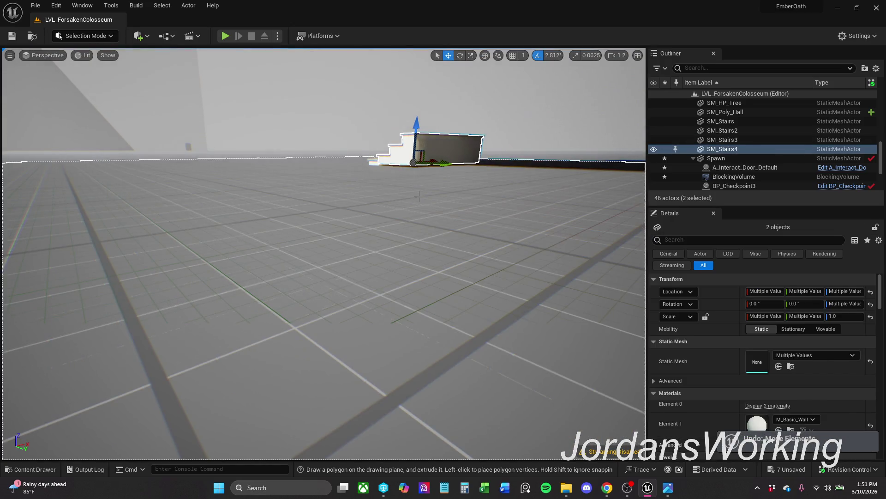
scroll(419, 197, "up", 5)
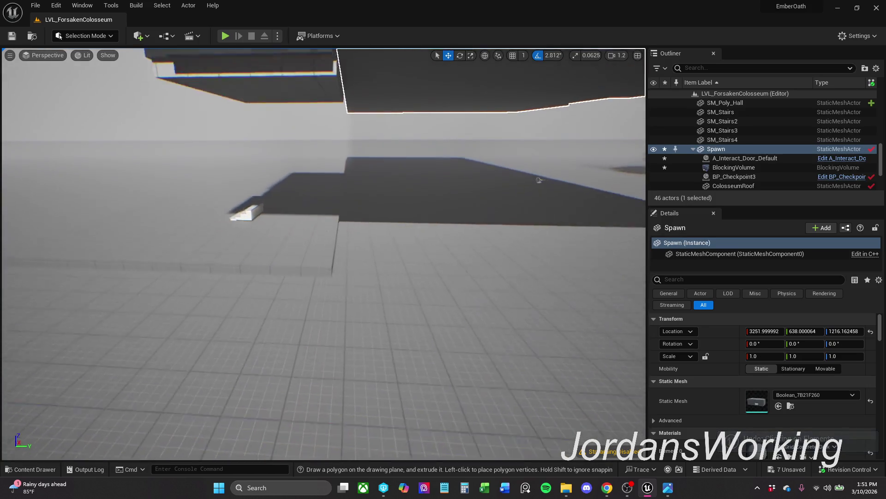
key("ctrl+z")
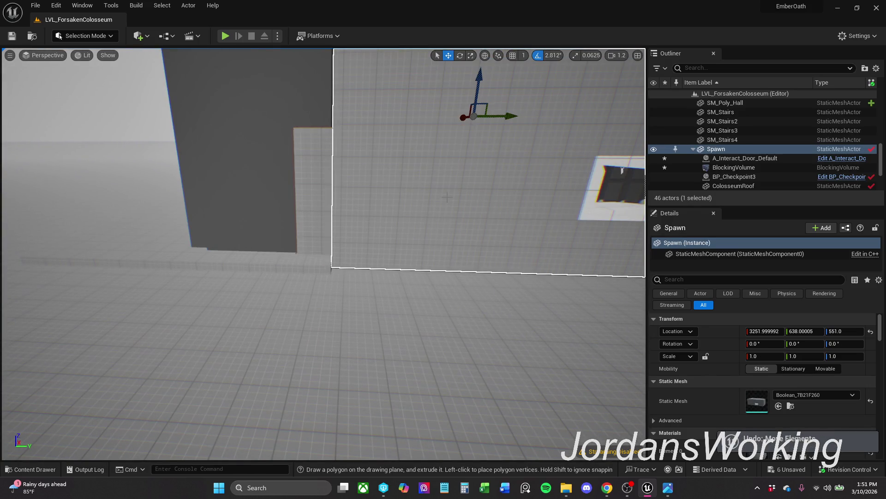
scroll(737, 140, "up", 1)
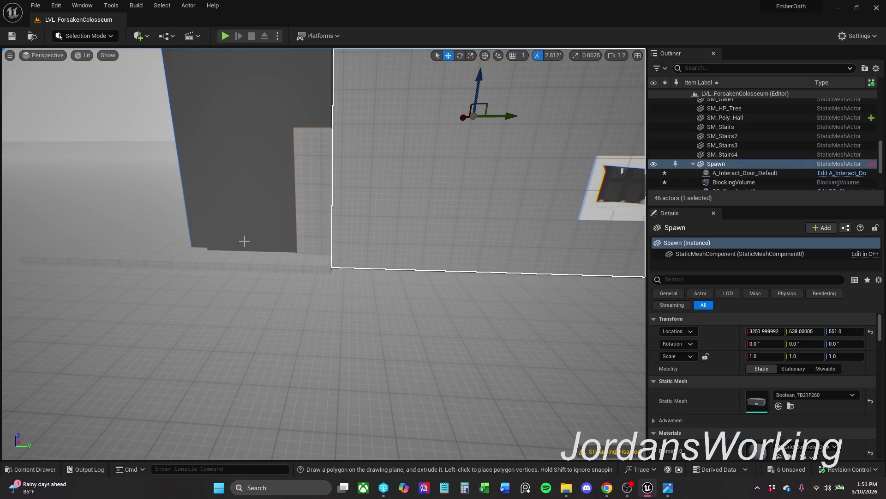
Step: Select the Cube platform and the Spawn room, undoing a slight raise of Spawn
left_click(177, 245)
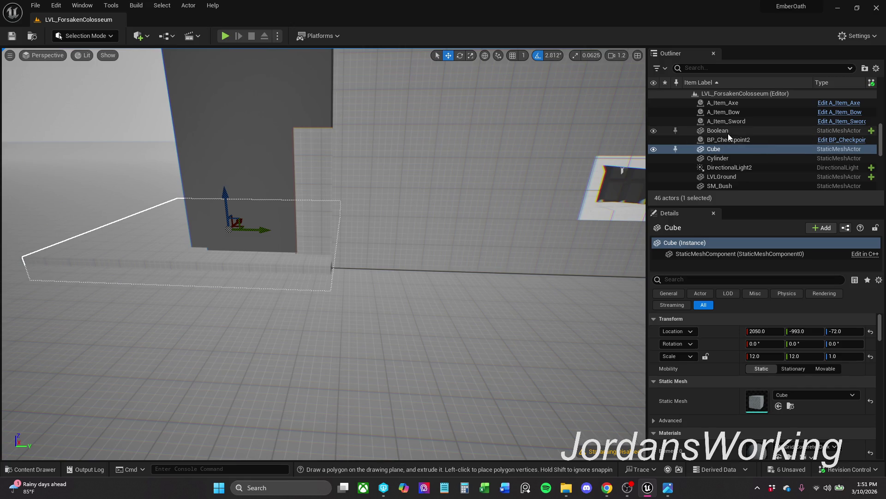
scroll(724, 137, "down", 3)
scroll(725, 137, "up", 2)
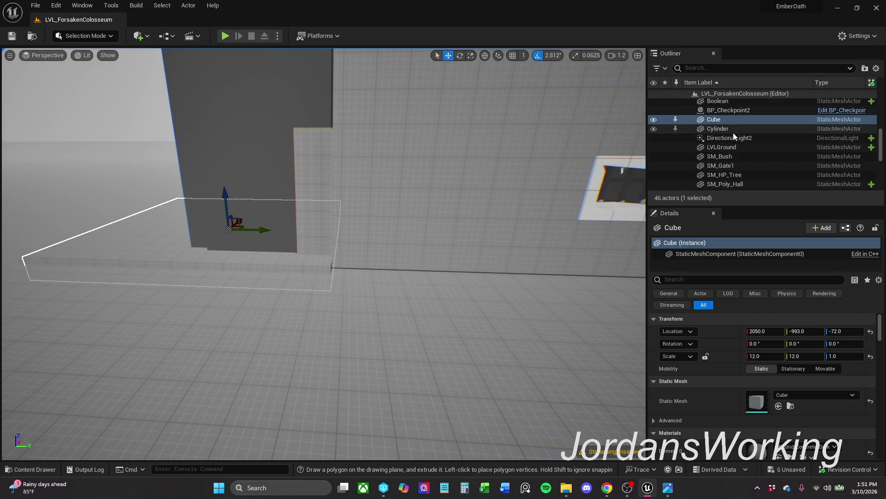
left_click(462, 184)
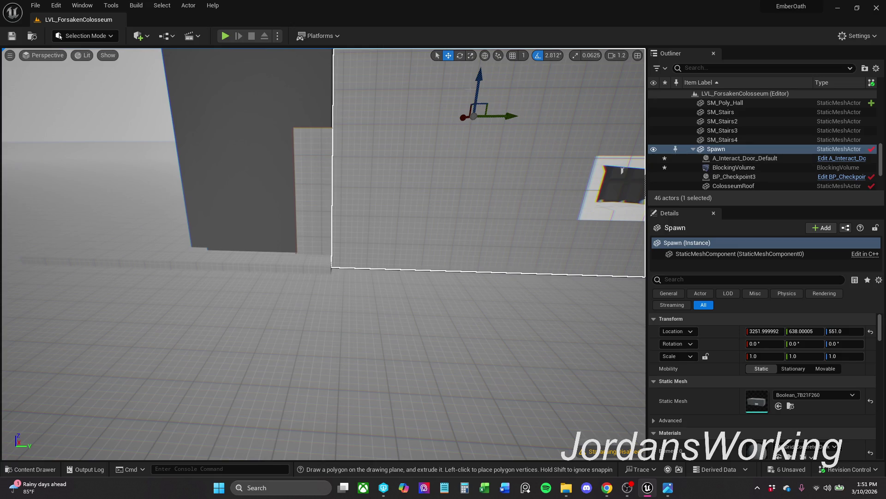
left_click_drag(479, 81, 485, 54)
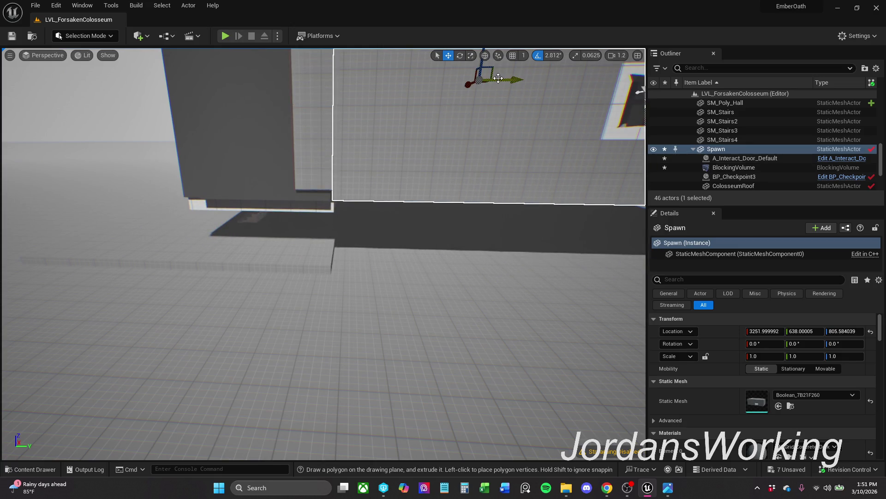
key("ctrl+z")
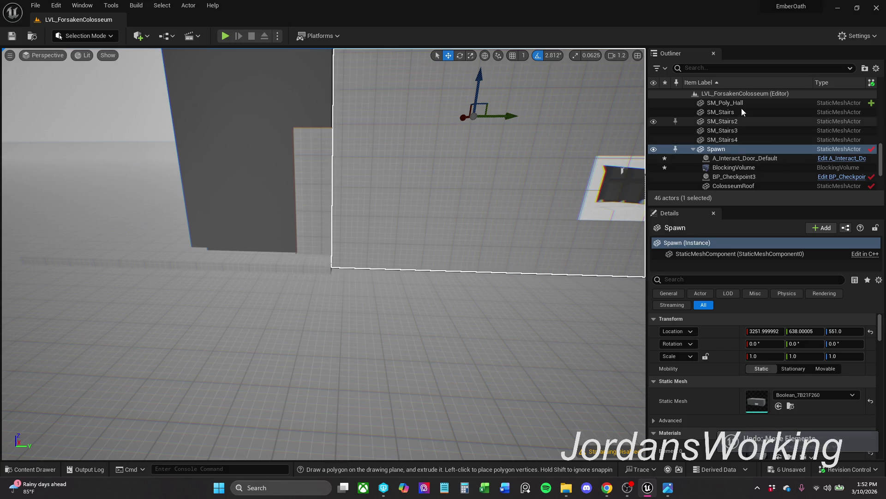
Step: Parent SM_Stairs through SM_Stairs4 under Spawn in the Outliner
left_click(741, 111)
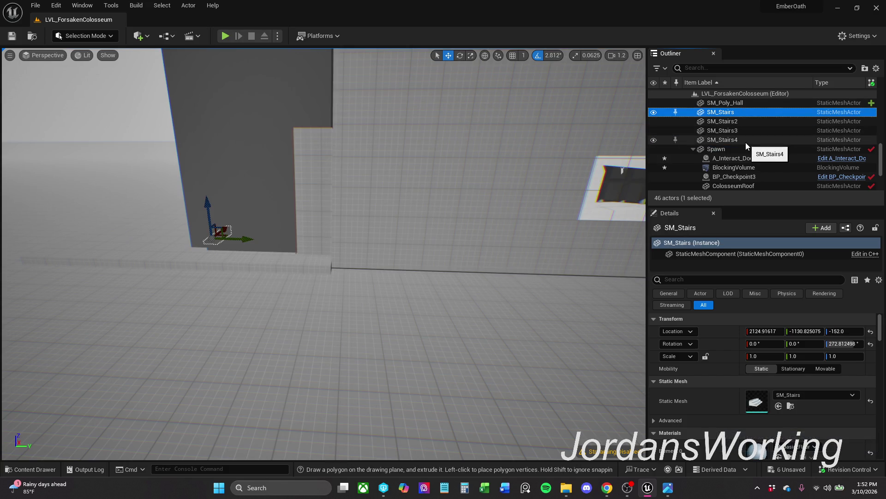
left_click(746, 142, "shift")
mouse_move(737, 131)
left_mouse_down()
mouse_move(741, 157)
mouse_move(724, 150)
left_mouse_up()
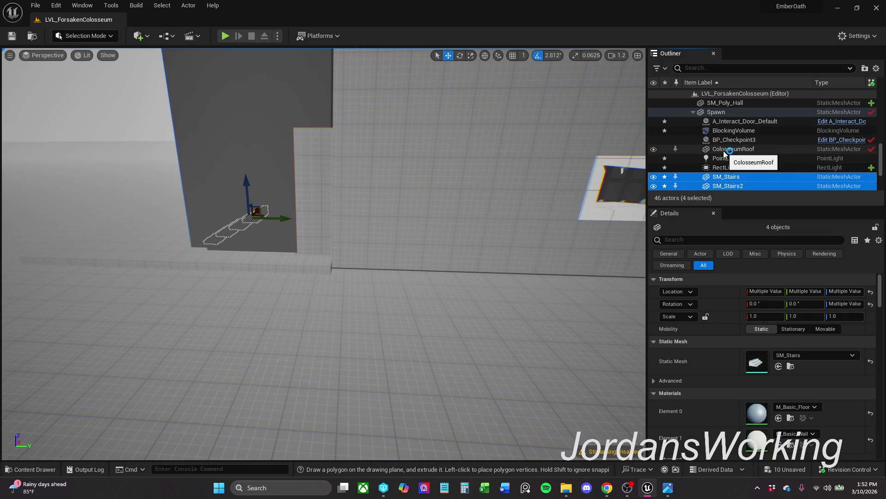
Step: Make the Cube floor slab a child of Spawn
scroll(725, 146, "up", 3)
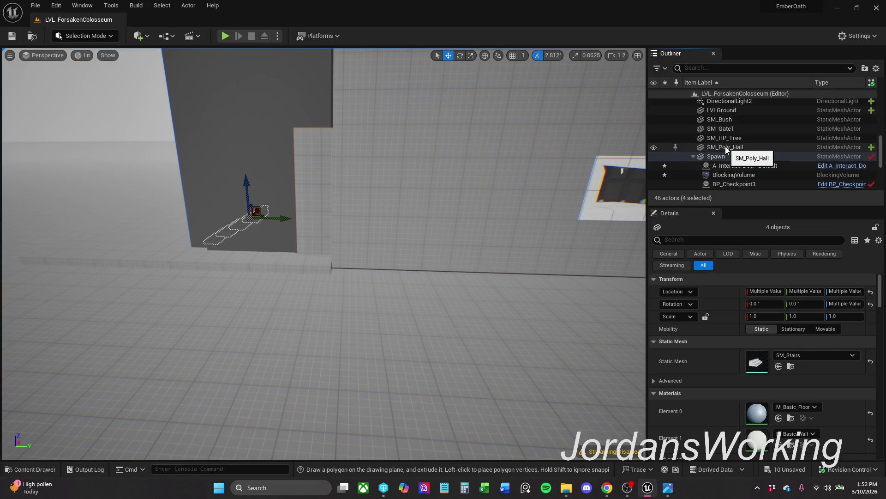
scroll(725, 146, "up", 2)
scroll(725, 146, "down", 2)
scroll(730, 146, "down", 5)
scroll(735, 142, "up", 2)
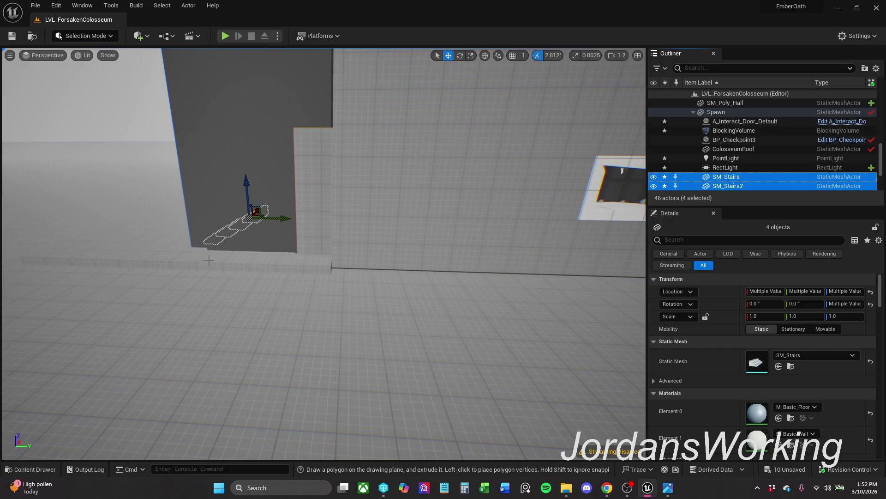
scroll(785, 153, "up", 5)
left_click(785, 149)
mouse_move(698, 153)
left_mouse_down()
mouse_move(755, 131)
mouse_move(700, 149)
mouse_move(708, 151)
left_mouse_up()
scroll(753, 132, "down", 5)
left_click(877, 290)
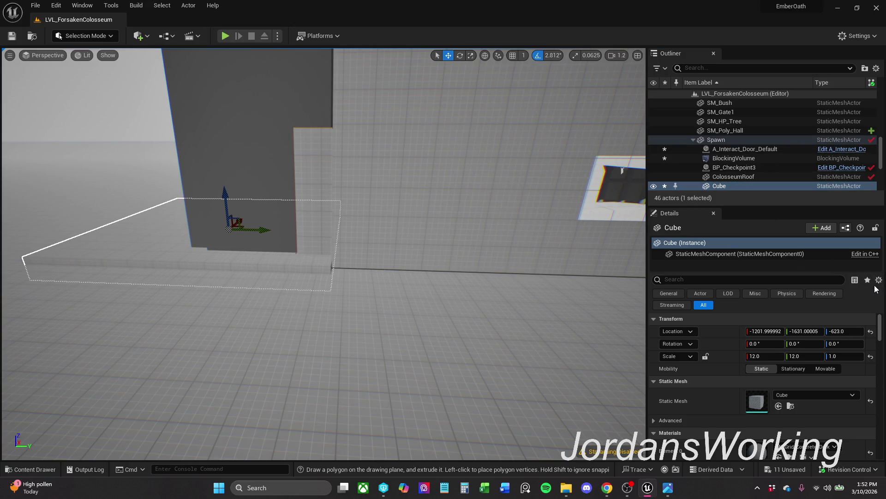
Step: Save all changes with File > Save All and check out the modified assets
left_click(36, 5)
left_click(65, 124)
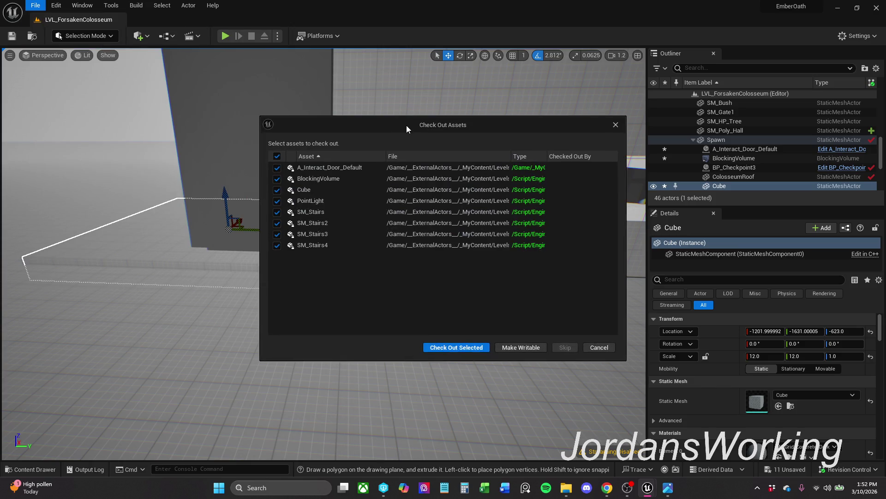
left_click(465, 347)
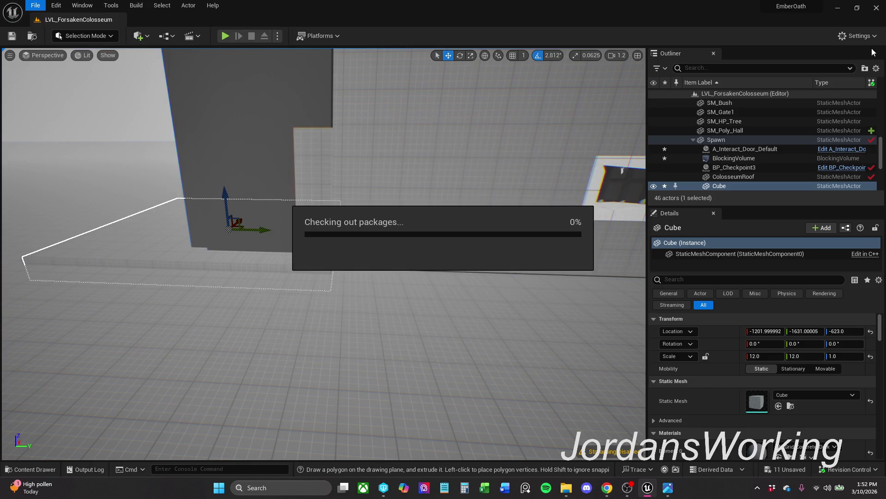
Step: Focus on Spawn, set its height to about 780, and move it far across the level
left_click(750, 140)
double_click(750, 140)
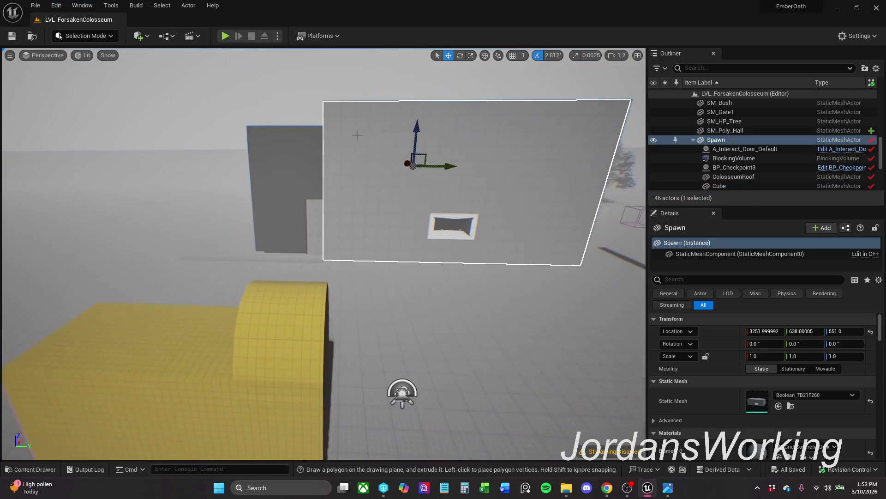
left_click_drag(417, 139, 421, 61)
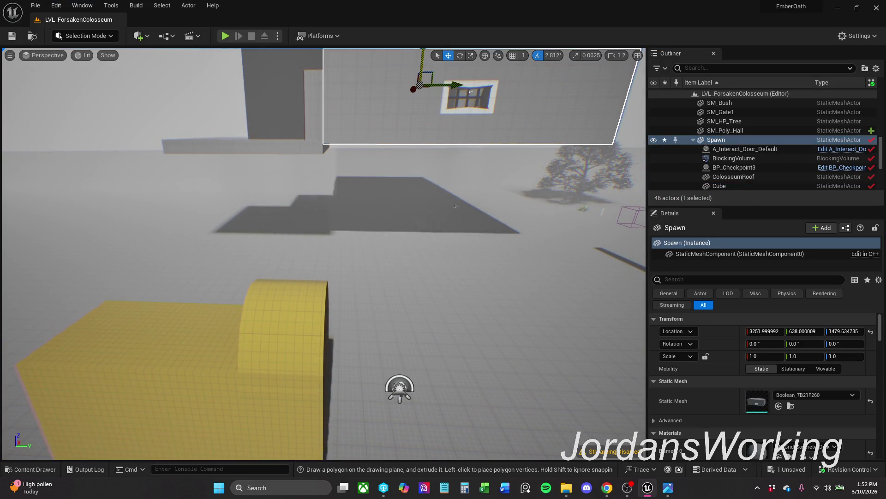
mouse_move(470, 92)
left_mouse_down()
mouse_move(461, 93)
mouse_move(465, 121)
left_mouse_up()
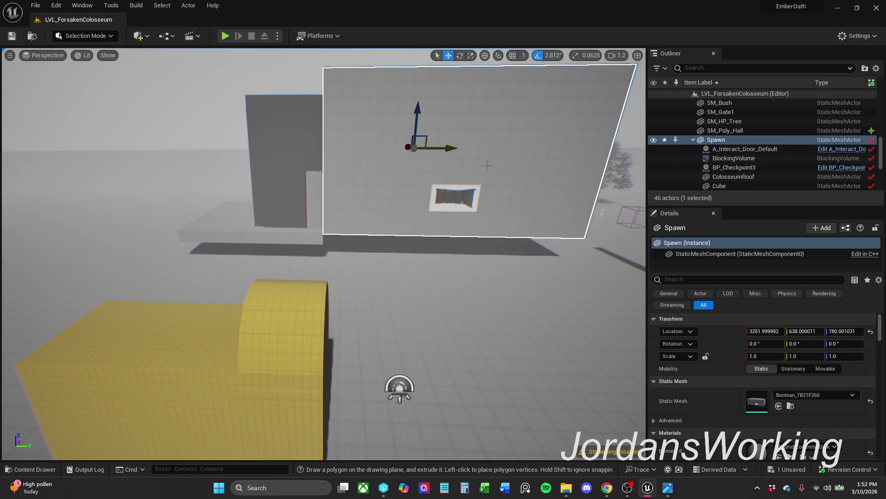
left_click_drag(424, 149, 16, 140)
key("f")
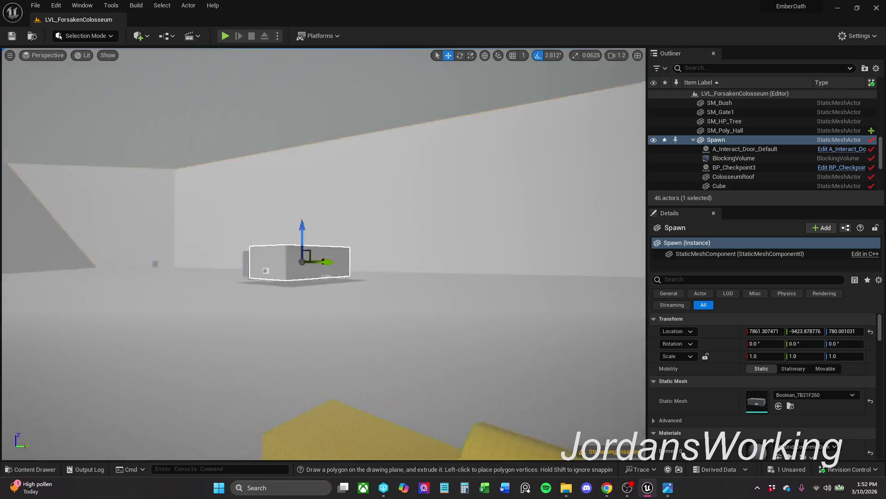
scroll(323, 254, "up", 2)
key("f")
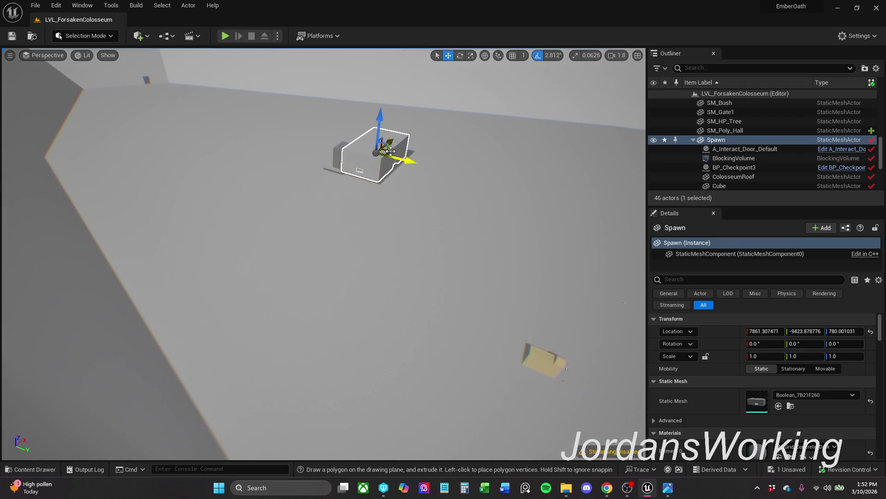
Step: Slide the Spawn room further across the ground and fly the view back to it
mouse_move(391, 151)
left_mouse_down()
mouse_move(155, 89)
mouse_move(152, 72)
left_mouse_up()
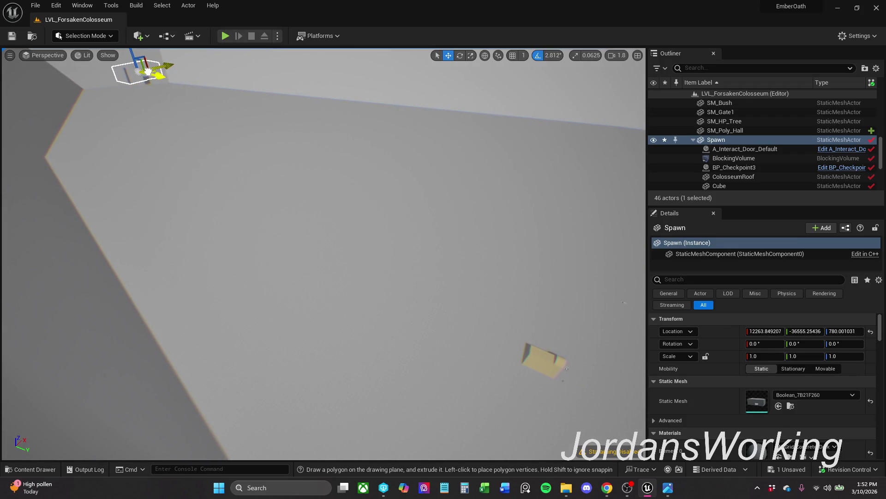
key("f")
scroll(323, 254, "up", 3)
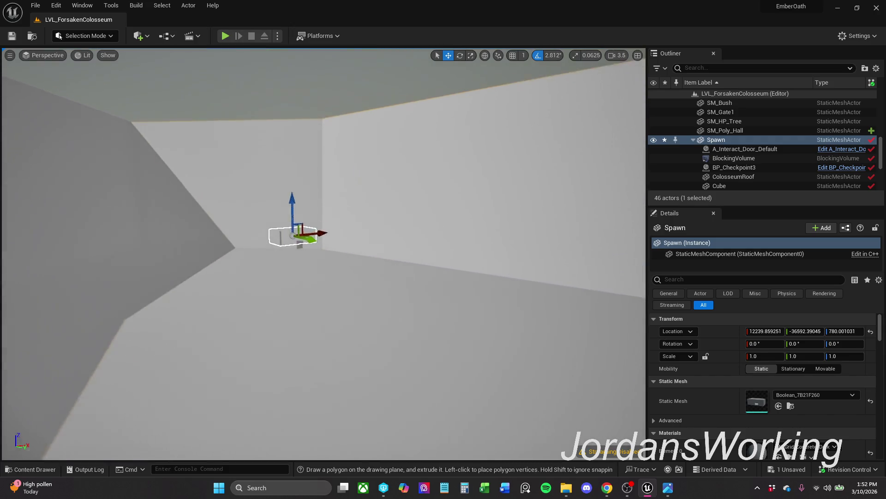
scroll(324, 254, "down", 1)
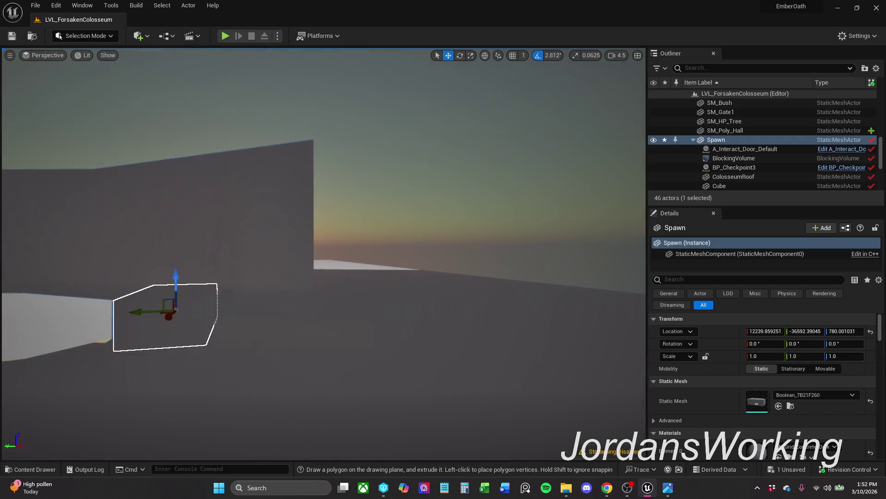
scroll(324, 254, "down", 2)
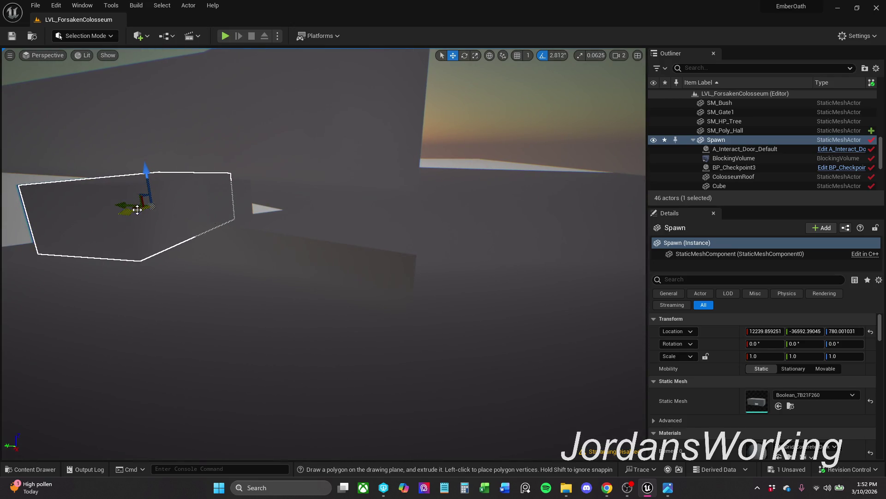
mouse_move(134, 207)
left_mouse_down()
mouse_move(353, 253)
mouse_move(535, 277)
mouse_move(549, 270)
mouse_move(480, 261)
left_mouse_up()
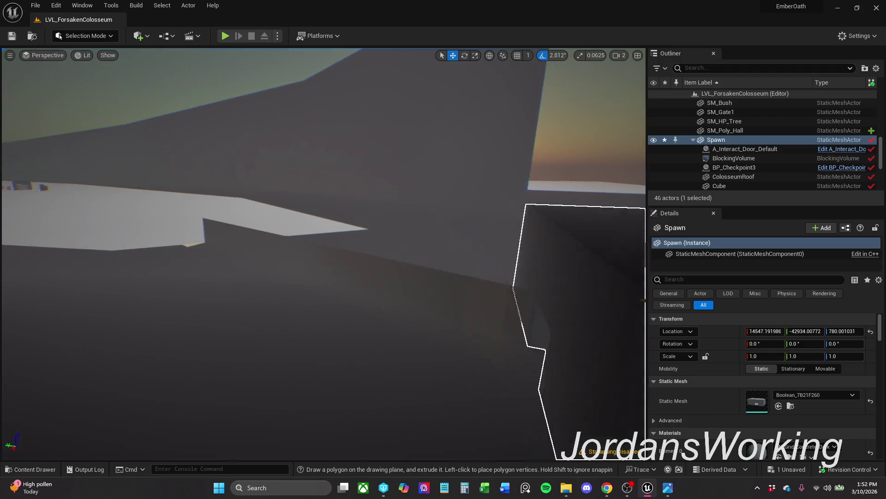
key("w")
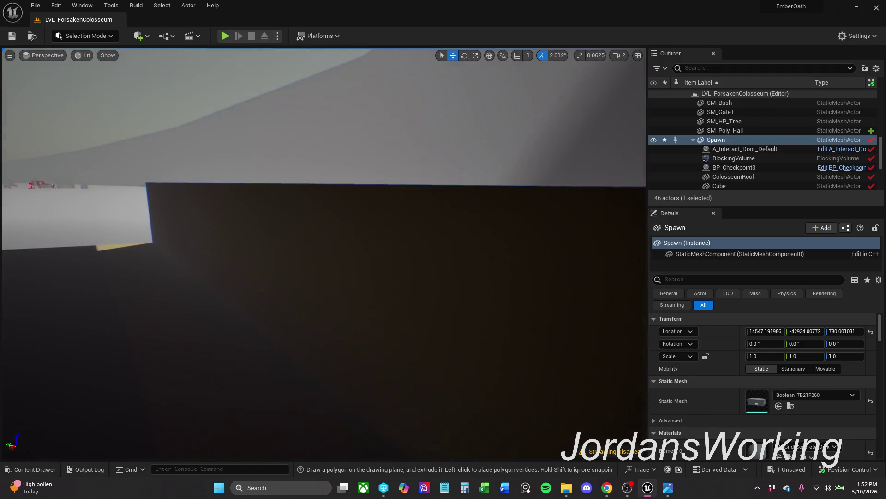
key("f")
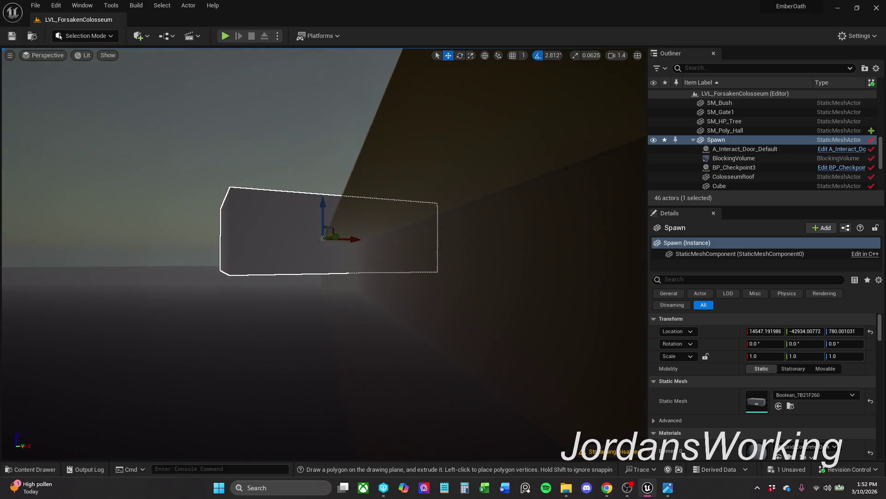
key("w")
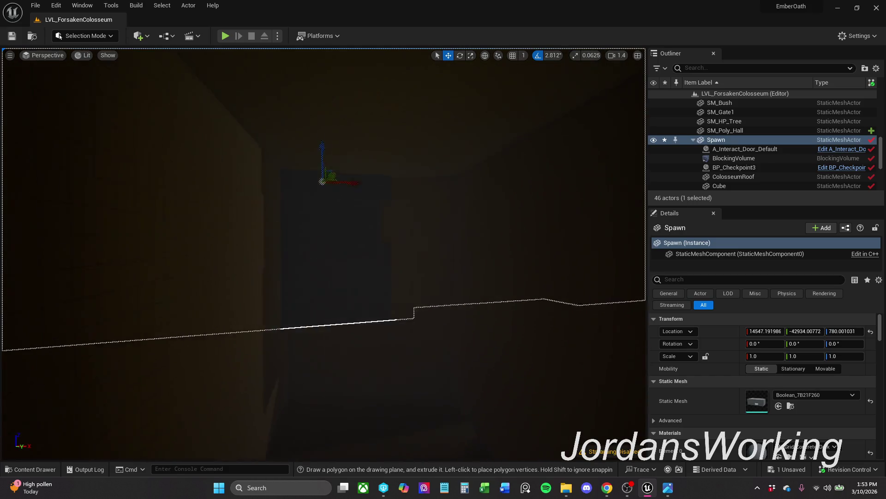
key("s")
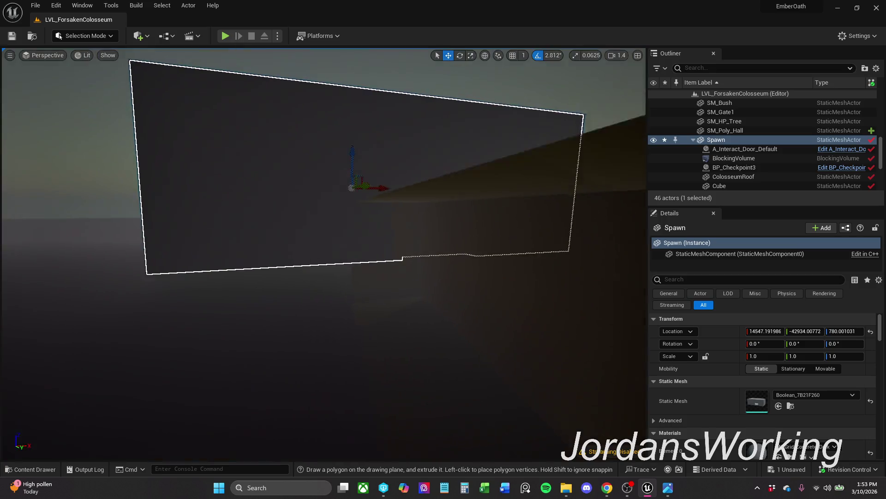
key("w")
key("d")
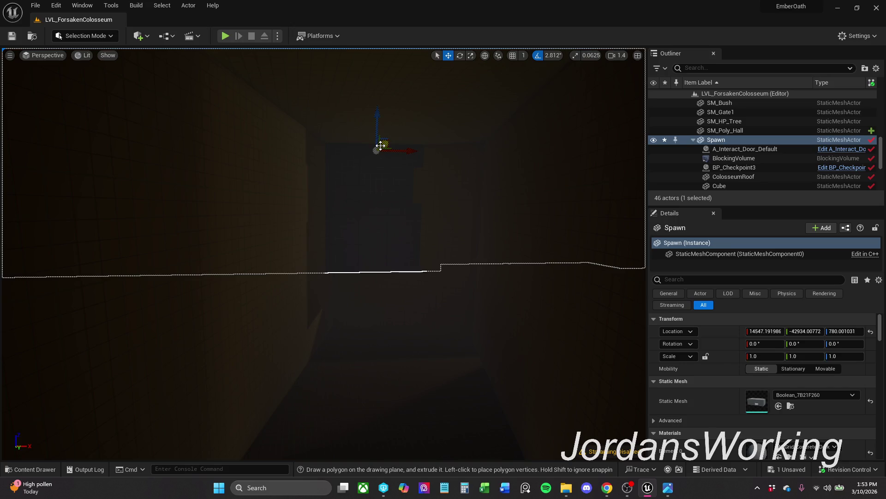
Step: Nudge Spawn along Y and rotate it to 8.4375 degrees
left_click_drag(371, 146, 370, 147)
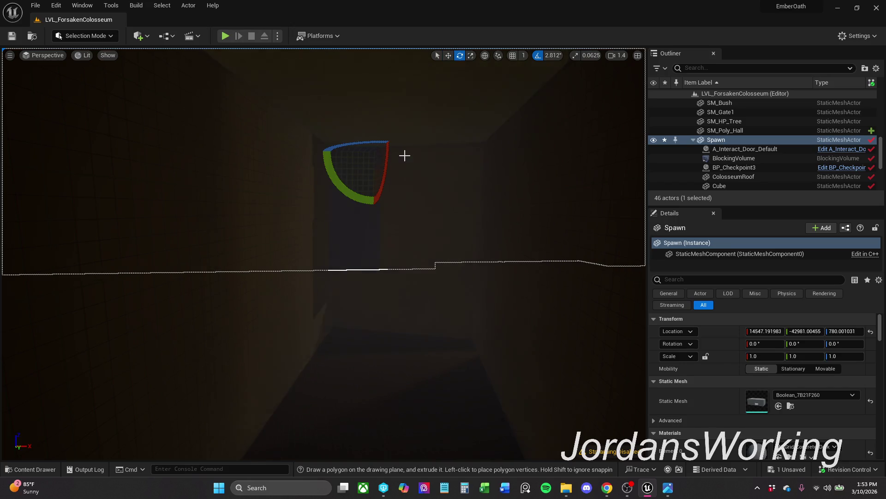
mouse_move(376, 143)
left_mouse_down()
mouse_move(434, 147)
mouse_move(409, 157)
mouse_move(436, 149)
mouse_move(365, 150)
left_mouse_up()
key("r")
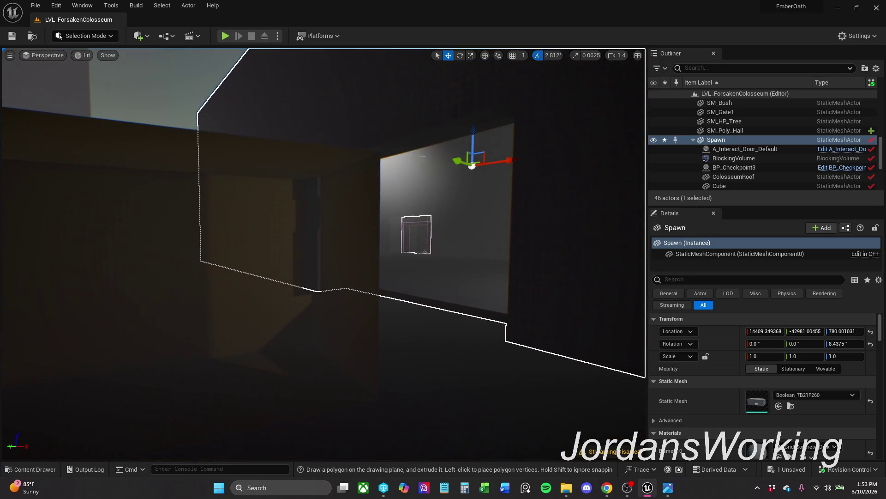
mouse_move(477, 164)
left_mouse_down()
mouse_move(460, 155)
mouse_move(422, 170)
mouse_move(422, 146)
mouse_move(390, 154)
left_mouse_up()
Step: Lower the Spawn room on its Z arrow to about 540 units
mouse_move(272, 129)
left_mouse_down()
mouse_move(272, 165)
mouse_move(272, 157)
left_mouse_up()
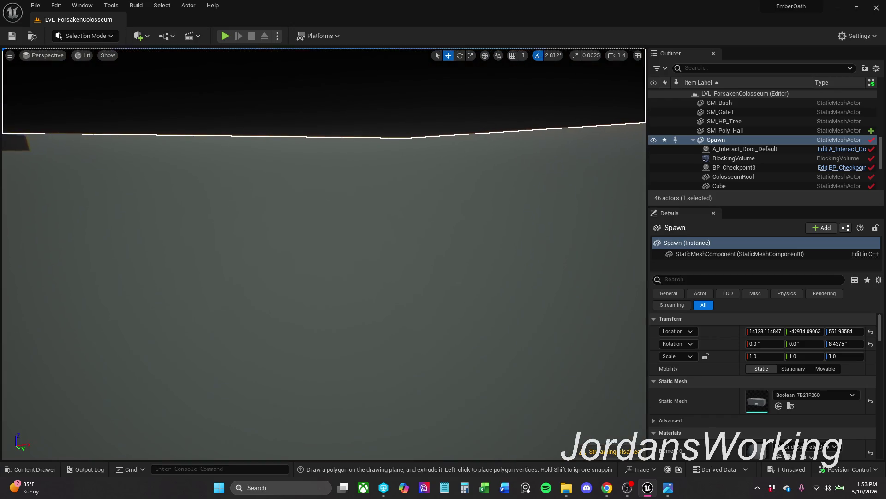
scroll(323, 253, "down", 3)
left_click_drag(323, 254, 323, 254)
left_click_drag(246, 92, 246, 95)
left_click_drag(358, 137, 365, 139)
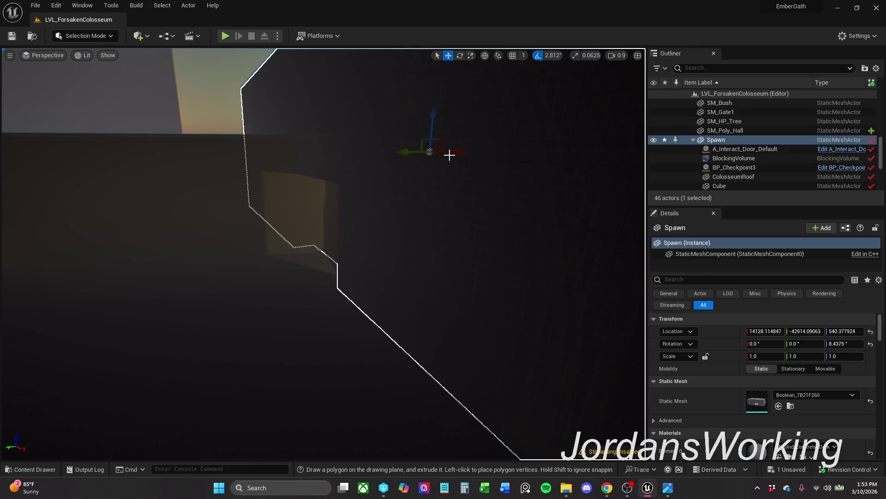
Step: Slide the Spawn room along Y and X into its final spot
mouse_move(413, 153)
left_mouse_down()
mouse_move(356, 154)
mouse_move(366, 153)
left_mouse_up()
left_click_drag(451, 192, 354, 211)
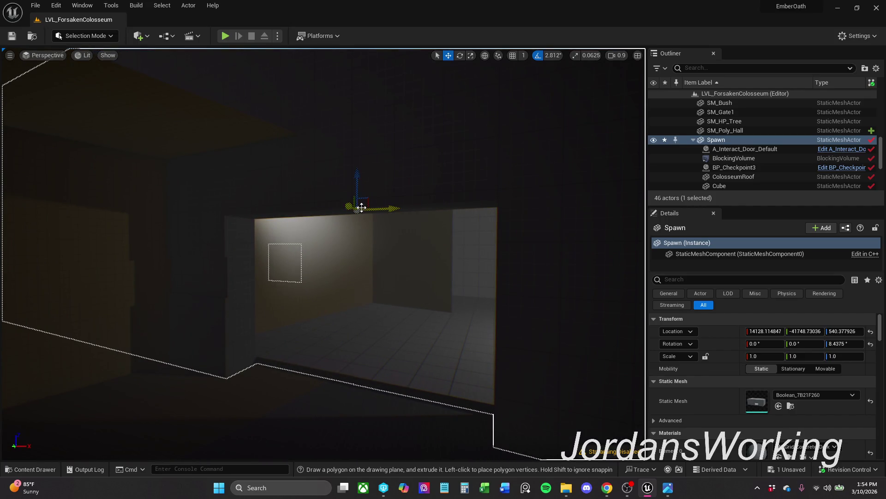
left_click_drag(338, 209, 290, 200)
mouse_move(345, 197)
left_mouse_down()
mouse_move(338, 193)
mouse_move(351, 93)
mouse_move(387, 57)
mouse_move(407, 162)
left_mouse_up()
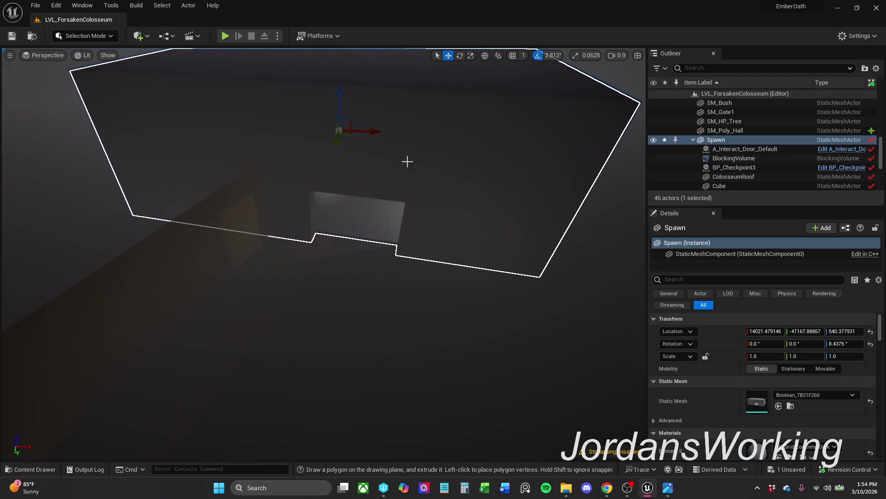
mouse_move(339, 133)
left_mouse_down()
mouse_move(301, 139)
mouse_move(314, 106)
mouse_move(414, 42)
left_mouse_up()
Step: Rotate Spawn to -64.69° yaw and move it to about 7113, -33004
left_click_drag(324, 254, 334, 247)
scroll(329, 250, "up", 2)
mouse_move(414, 249)
left_mouse_down()
mouse_move(364, 160)
mouse_move(382, 144)
mouse_move(407, 167)
mouse_move(432, 166)
mouse_move(433, 155)
left_mouse_up()
key("e")
key("w")
left_click_drag(379, 147, 373, 154)
mouse_move(459, 182)
left_mouse_down()
mouse_move(471, 147)
mouse_move(471, 161)
left_mouse_up()
scroll(471, 162, "down", 3)
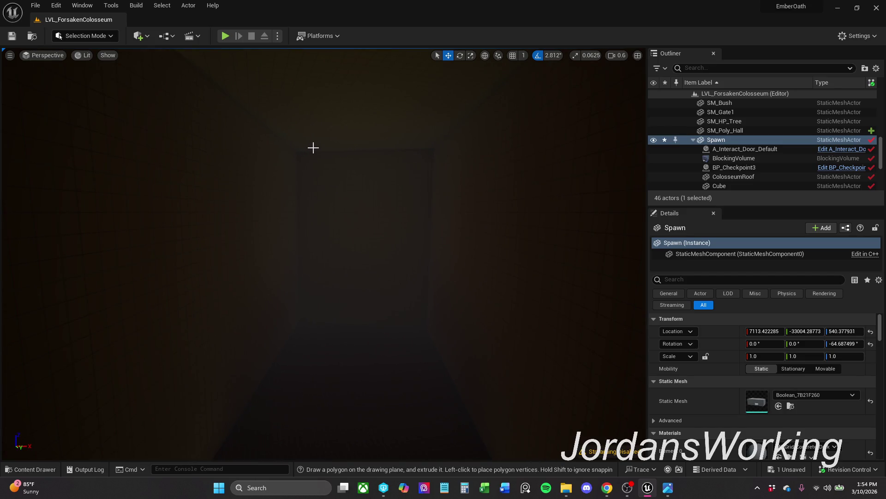
Step: Switch to Modeling Mode and view the Model, XForm, Deform and Create tool categories
left_click(94, 32)
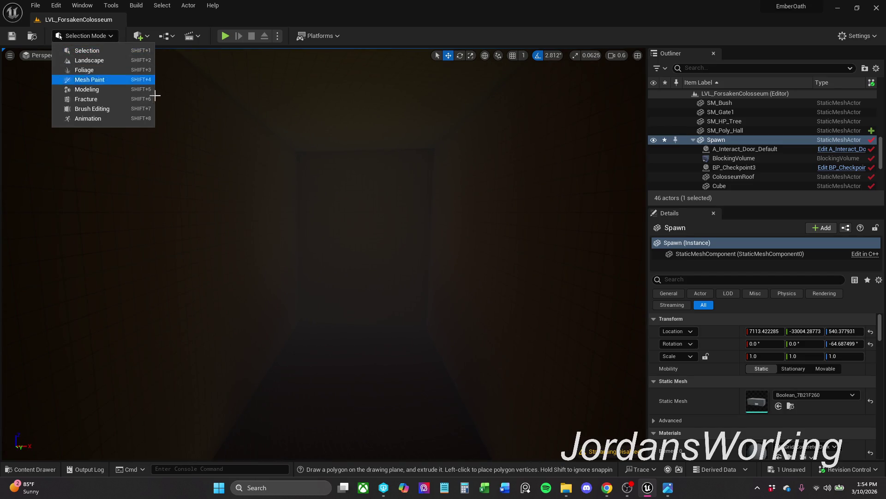
left_click(104, 89)
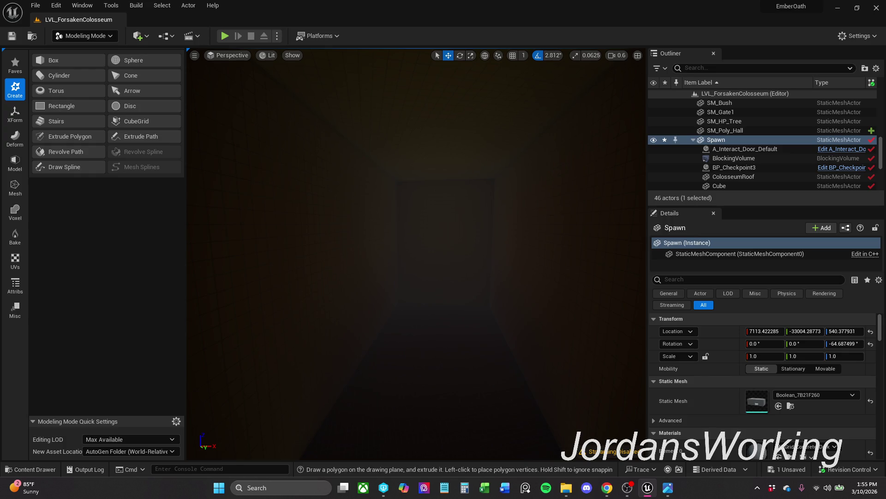
left_click(17, 164)
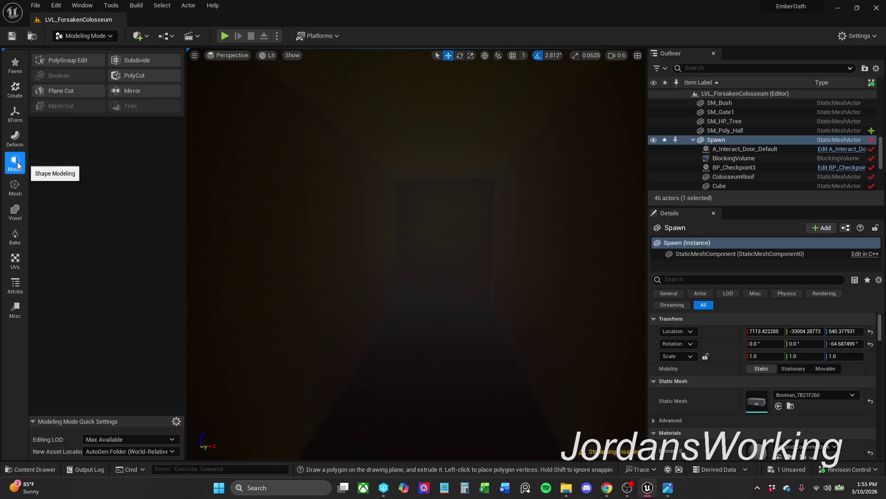
left_click(14, 120)
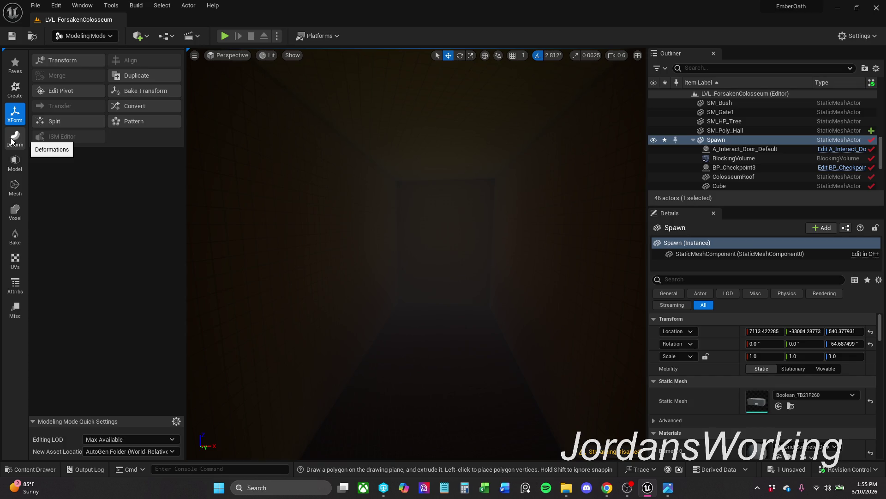
left_click(13, 139)
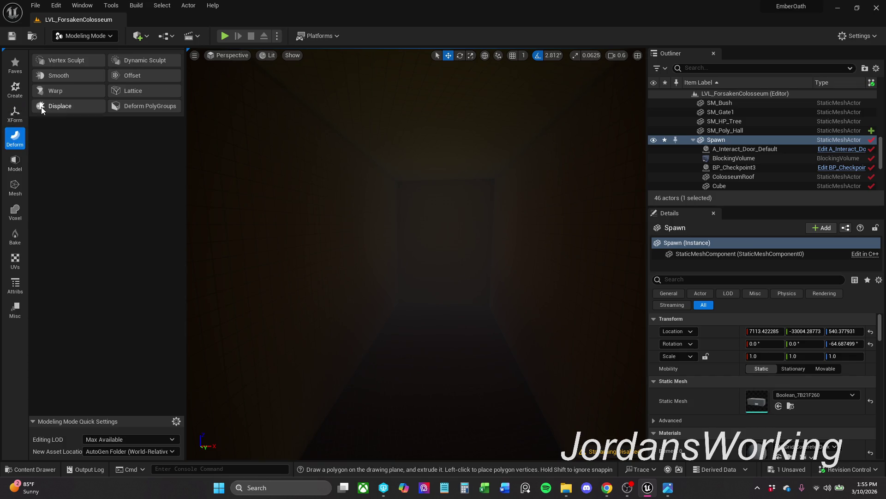
left_click(15, 89)
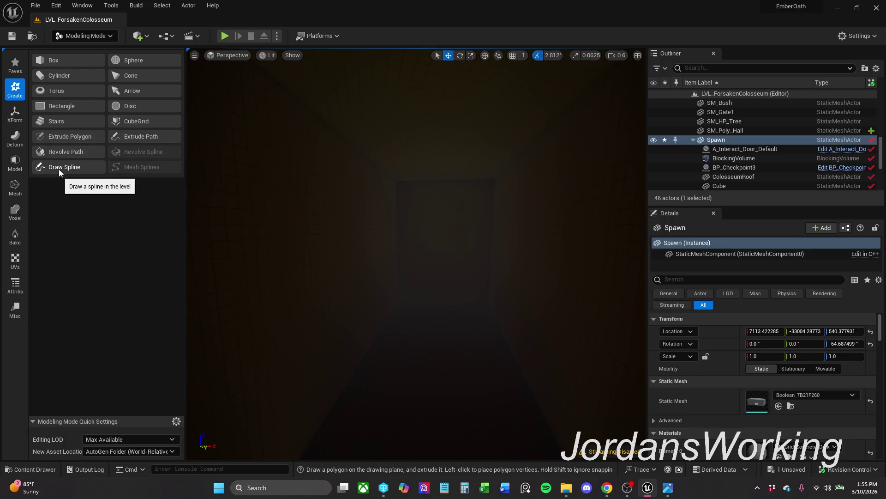
Step: Browse XForm, Deform, Model, Mesh, Voxel, Bake, UVs, Attribs, Misc and Faves, ending on Create
left_click(15, 113)
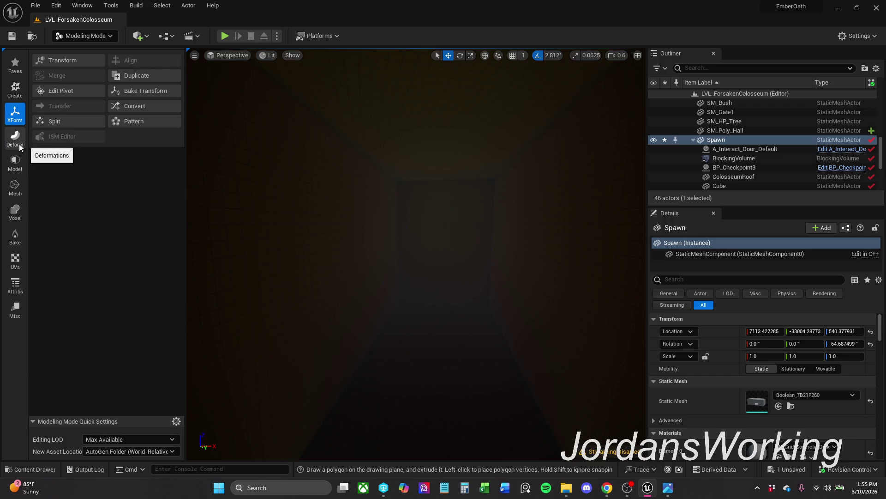
left_click(20, 146)
left_click(16, 163)
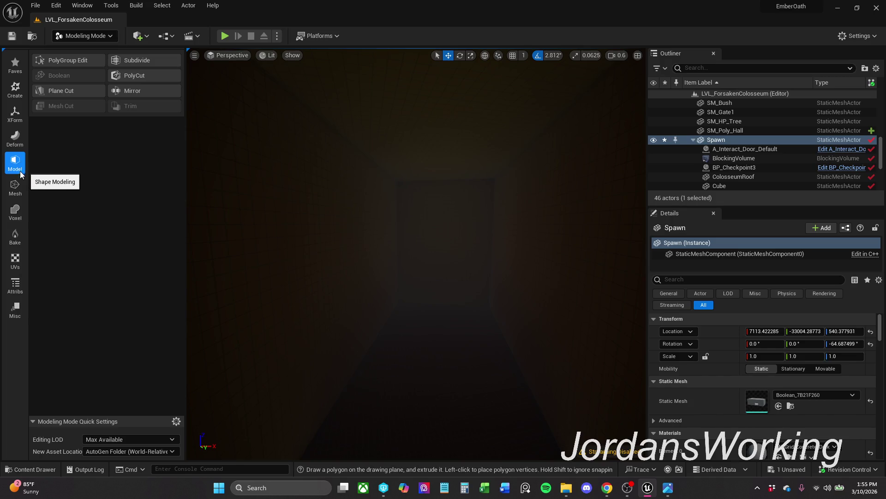
left_click(18, 186)
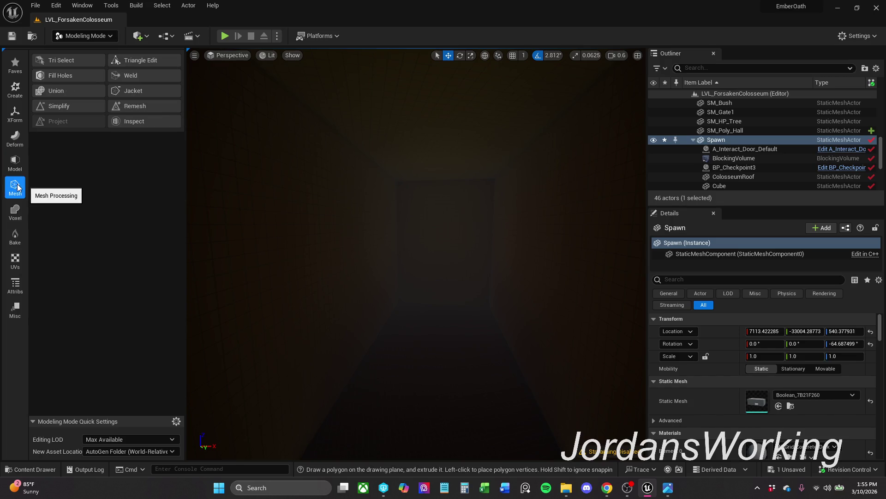
left_click(19, 212)
left_click(16, 238)
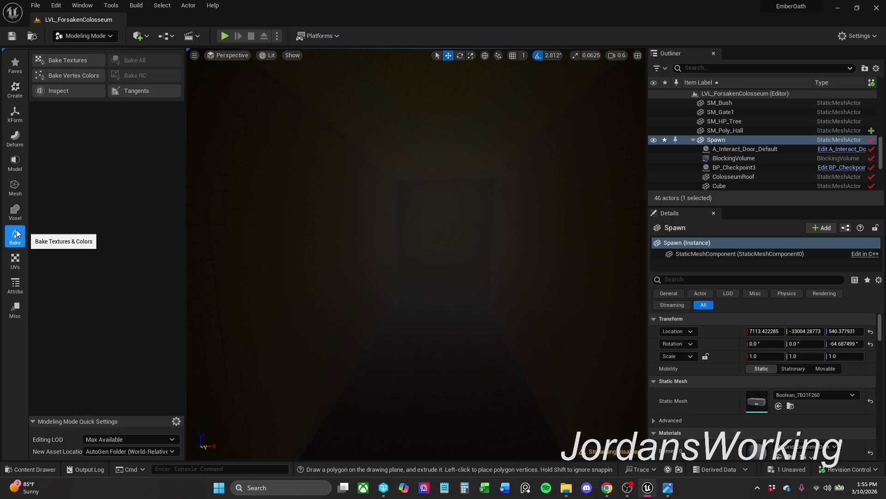
left_click(16, 260)
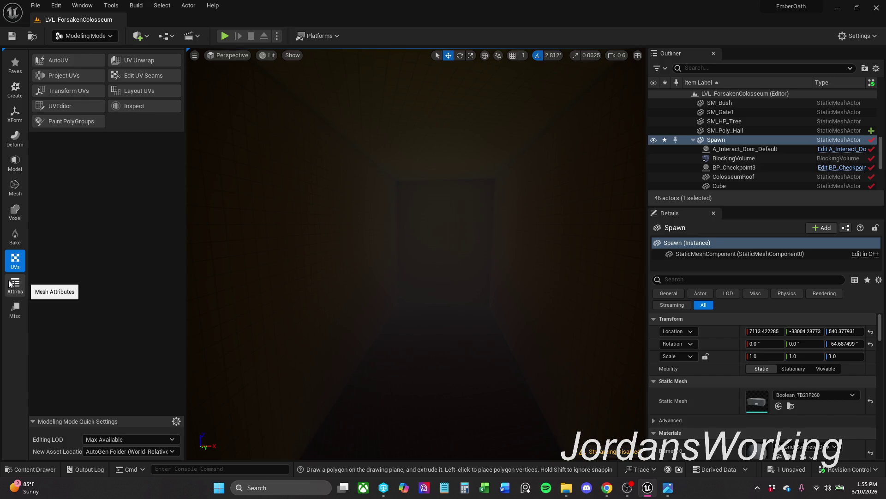
left_click(10, 283)
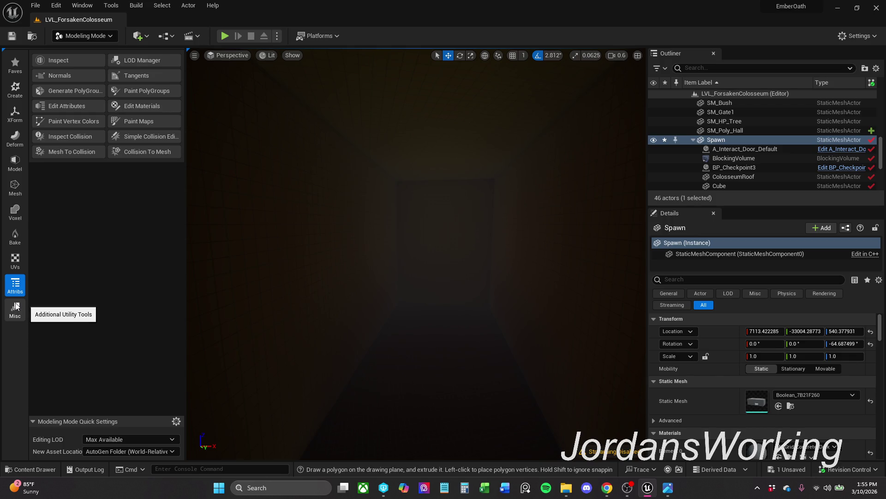
left_click(16, 307)
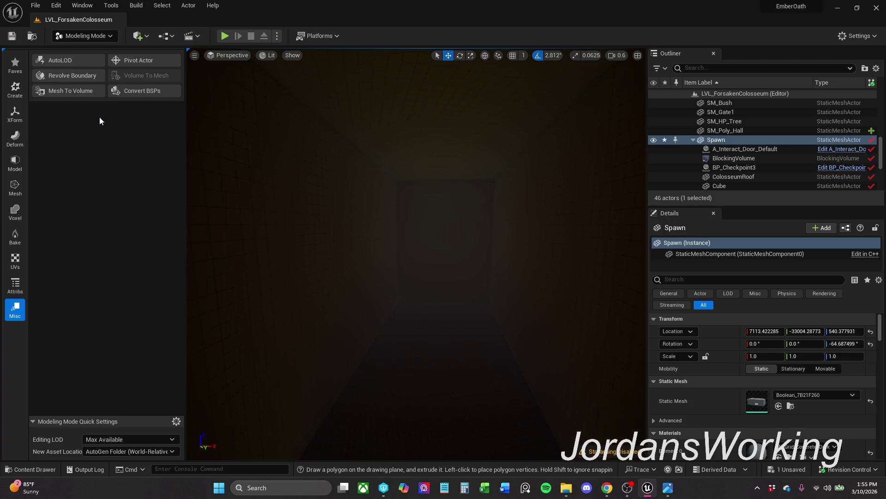
left_click(15, 88)
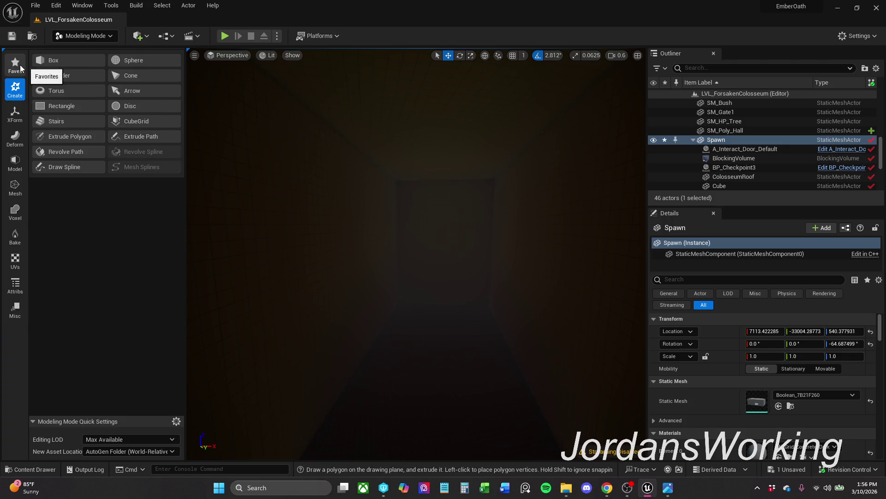
left_click(18, 67)
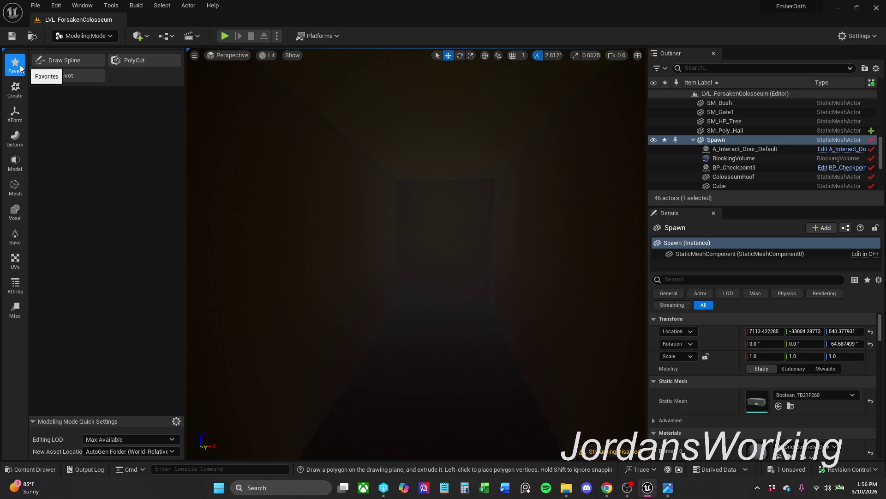
left_click(13, 91)
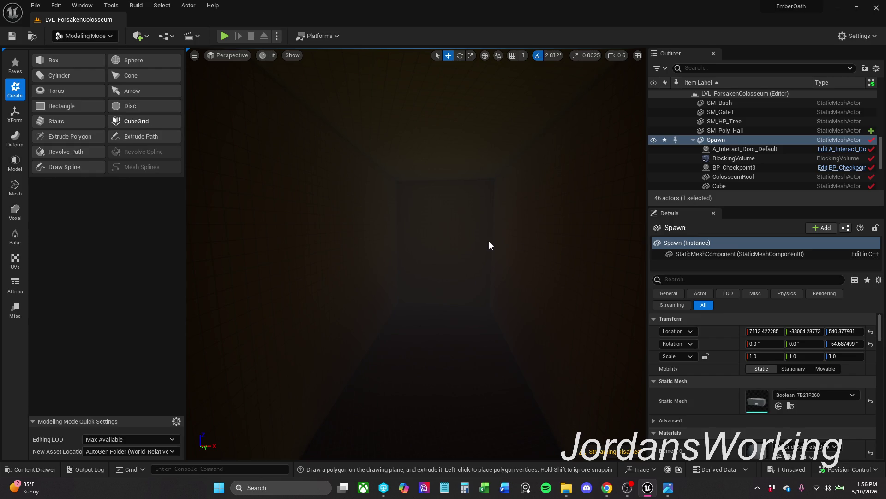
left_click(120, 121)
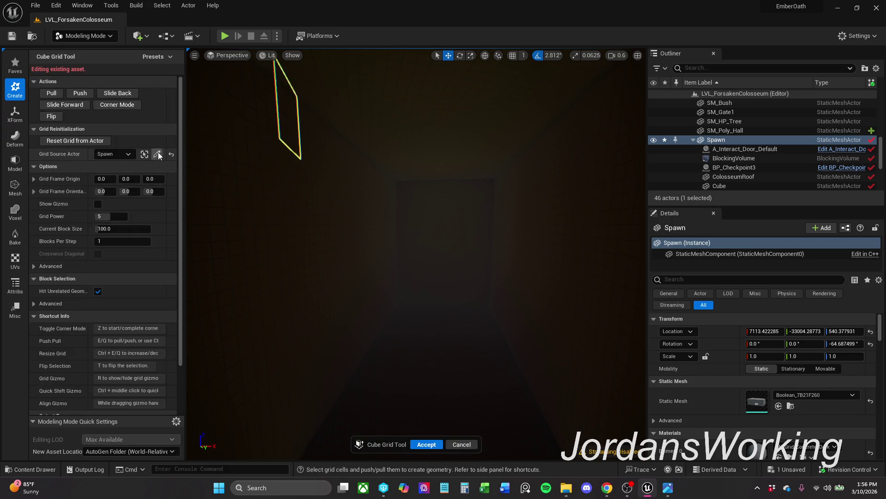
mouse_move(477, 294)
left_mouse_down()
mouse_move(481, 198)
mouse_move(408, 192)
left_mouse_up()
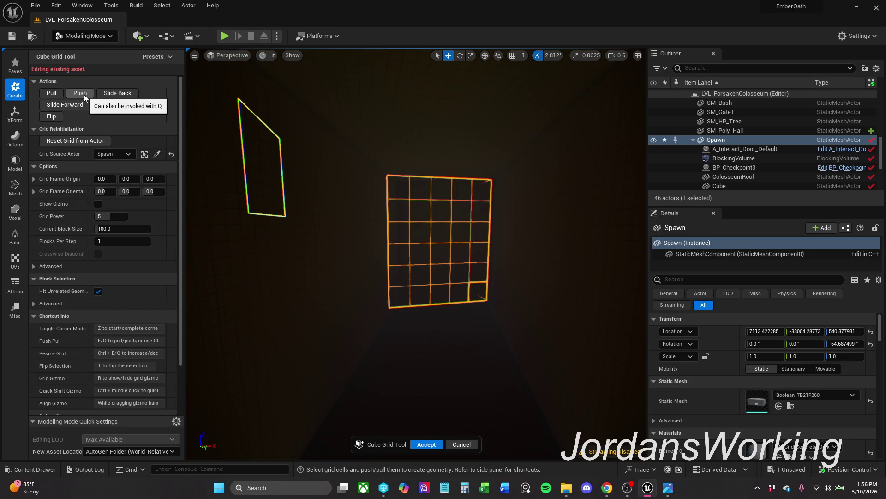
left_click(118, 94)
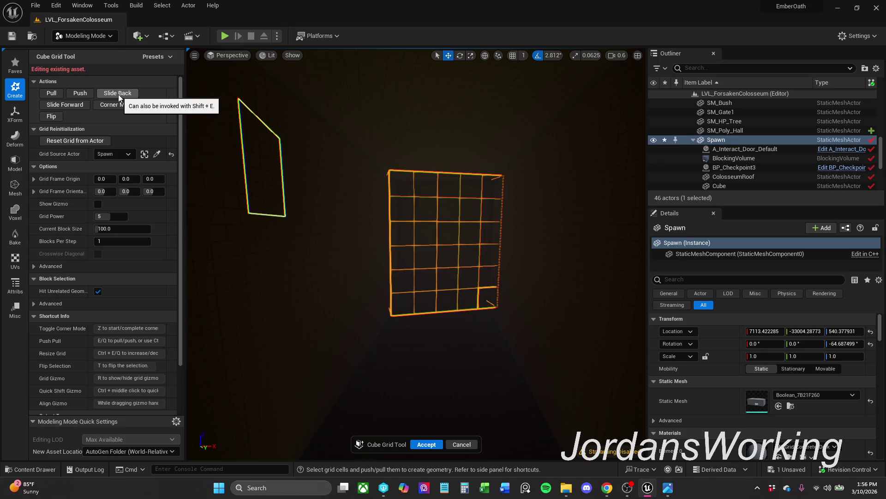
left_click(81, 96)
left_click(81, 96)
left_click(81, 96)
left_click(81, 96)
scroll(484, 346, "up", 3)
scroll(415, 254, "up", 4)
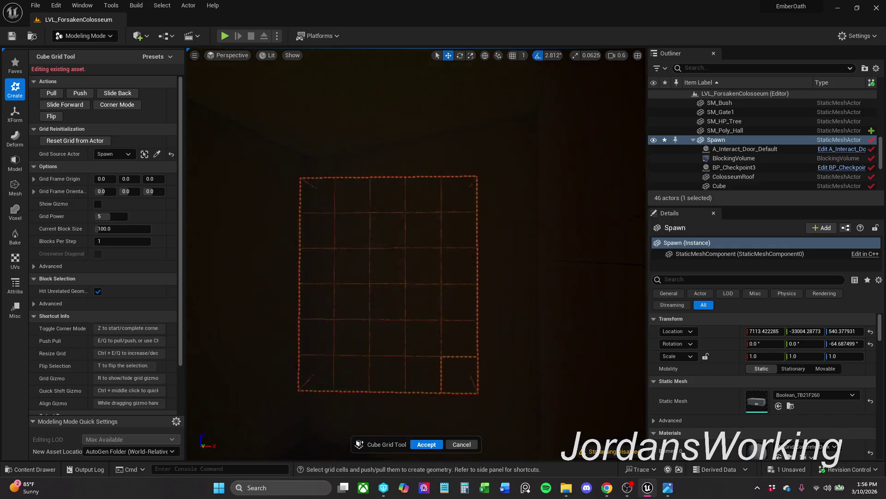
scroll(416, 253, "down", 2)
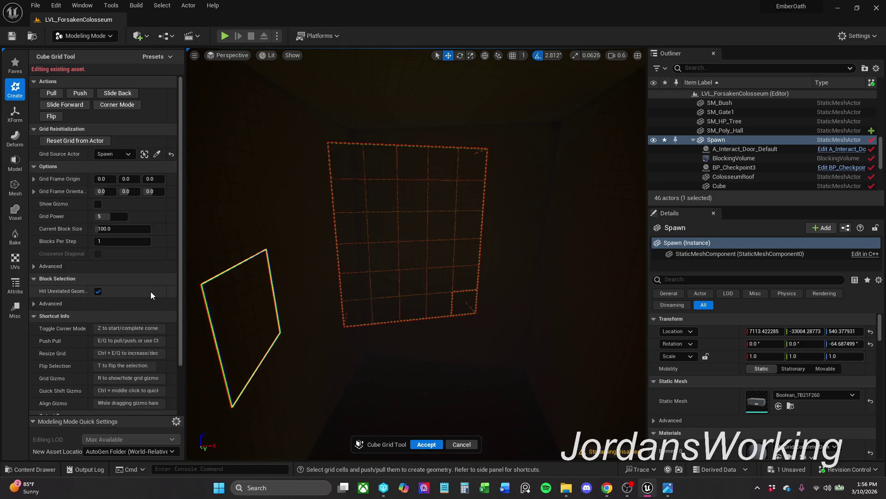
scroll(143, 311, "down", 4)
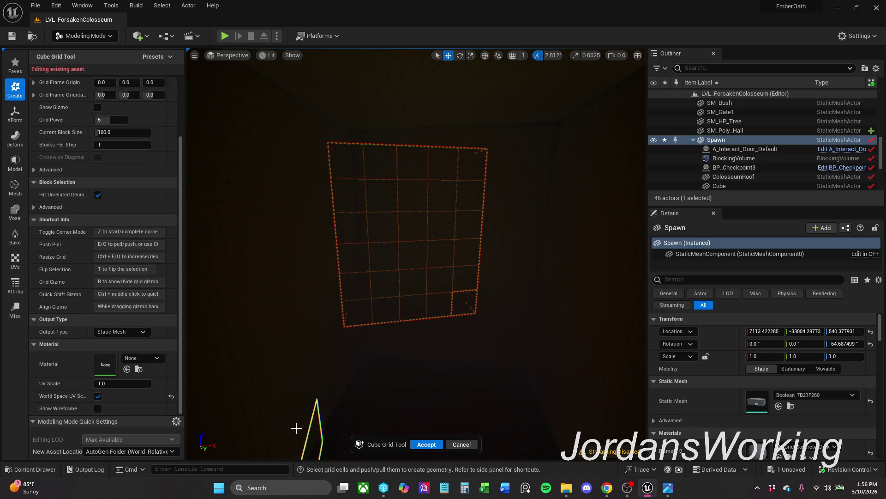
left_click(464, 444)
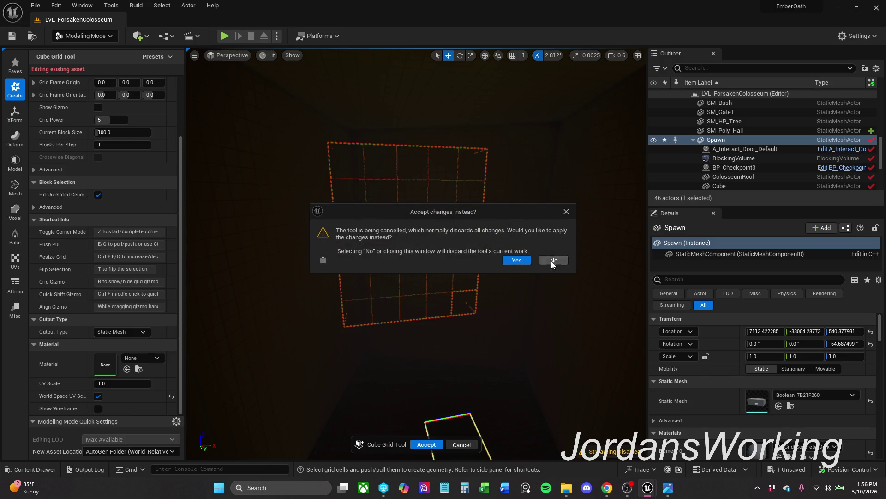
left_click(566, 211)
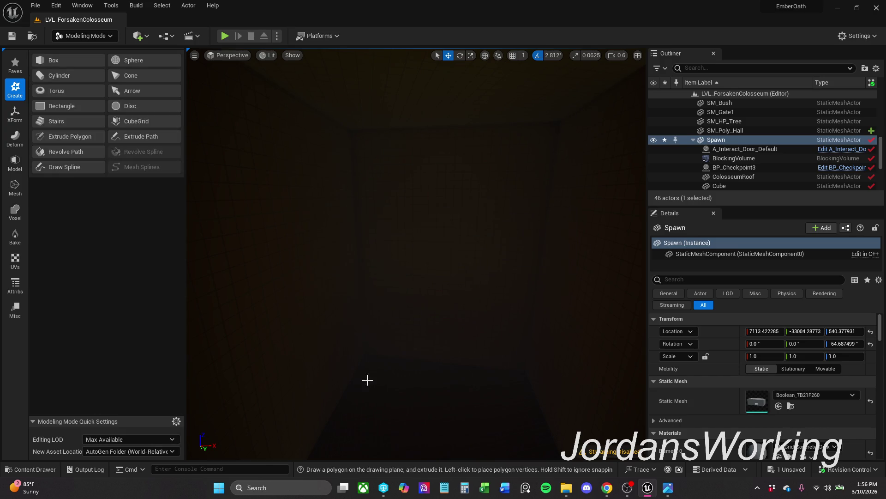
Step: Return to Selection Mode and frame the view on the Spawn room
left_click(83, 39)
left_click(74, 53)
key("f")
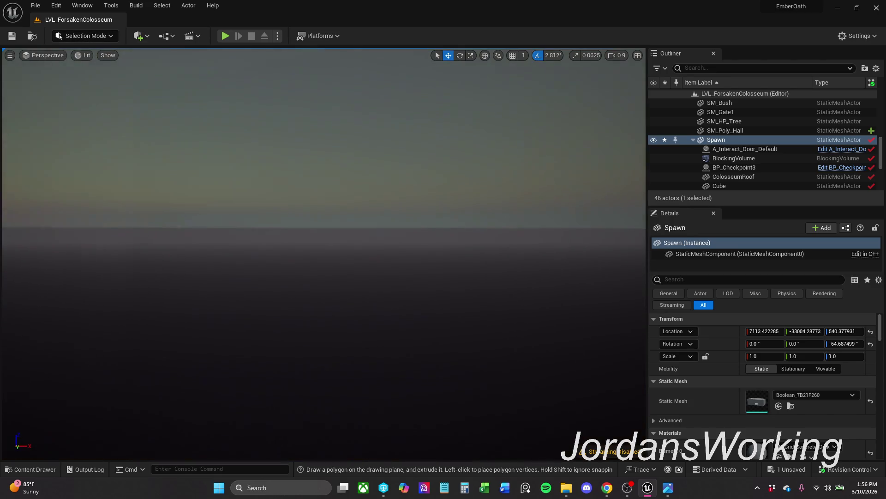
scroll(323, 254, "up", 2)
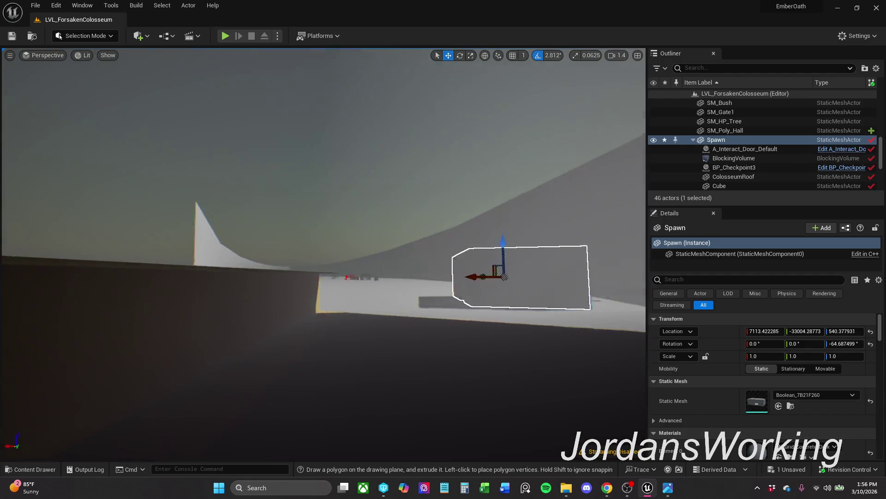
key("w")
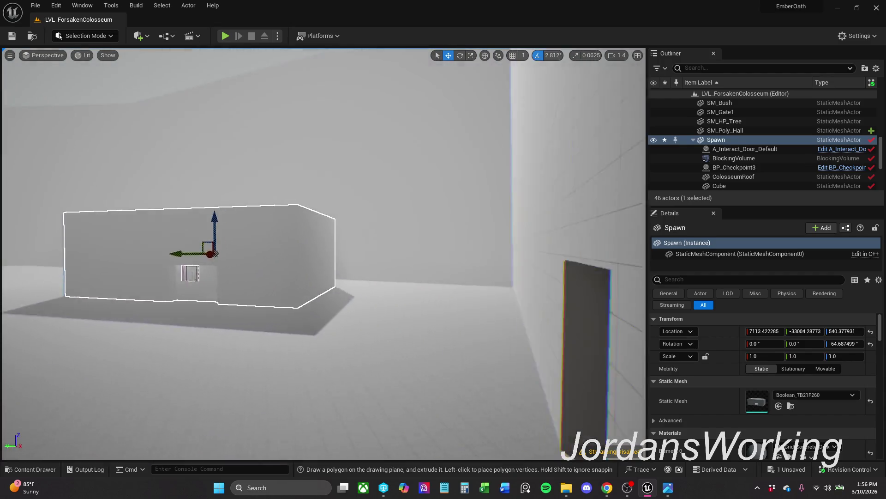
key("w")
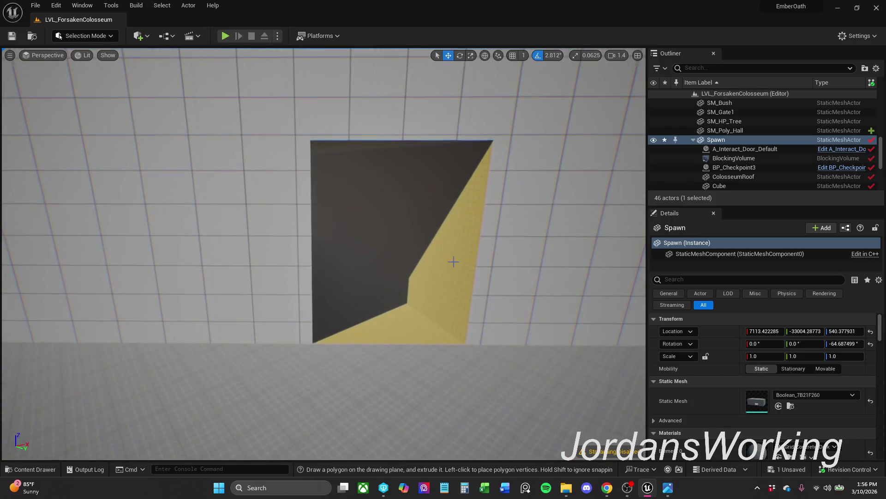
Step: Save all unsaved changes with File > Save All
left_click(36, 5)
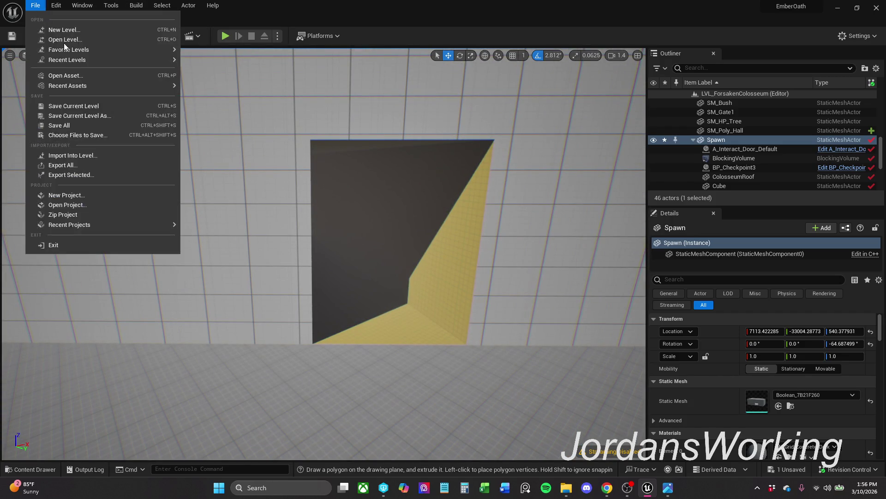
left_click(70, 123)
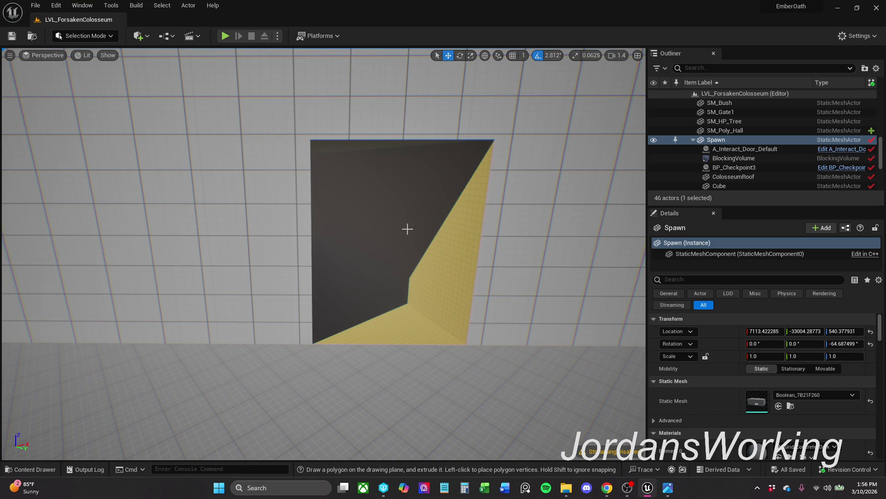
left_click_drag(407, 228, 409, 228)
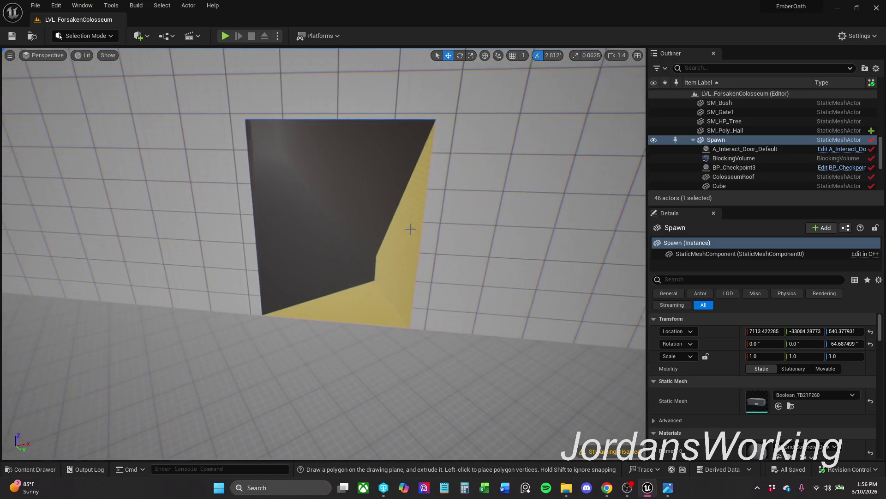
left_click(31, 469)
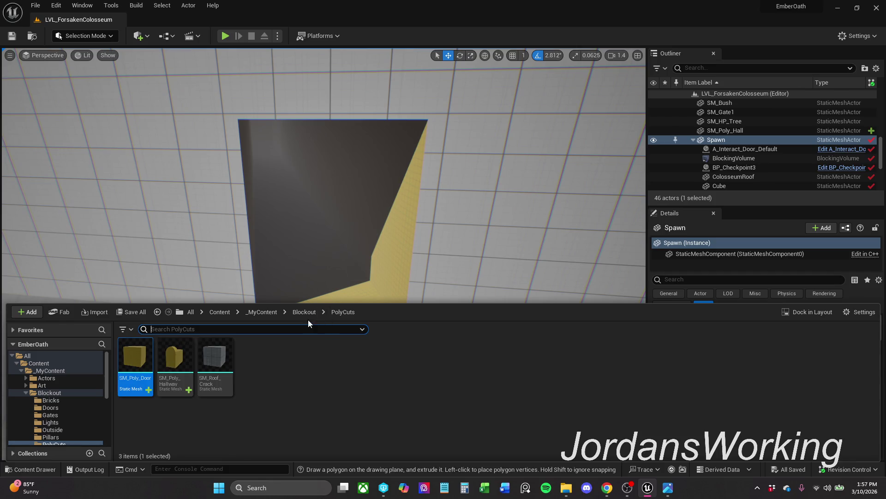
Step: Navigate up through Blockout to the _MyContent folder with its seven subfolders
left_click(304, 312)
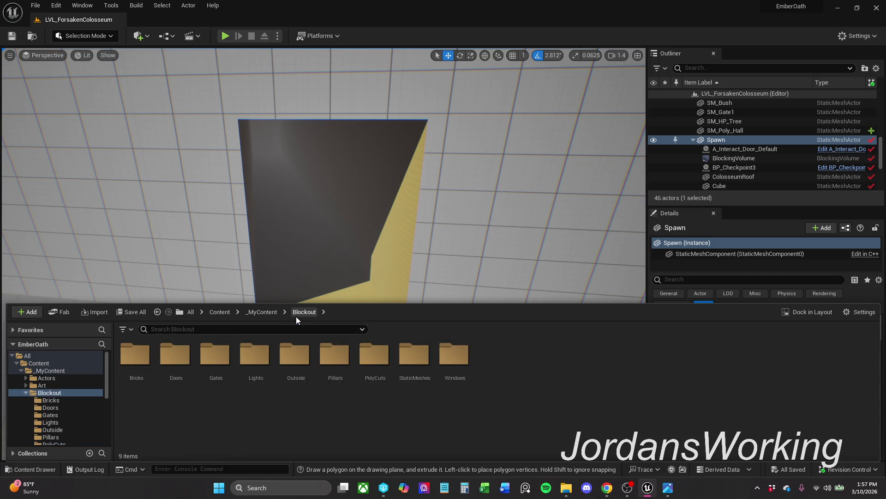
left_click(273, 314)
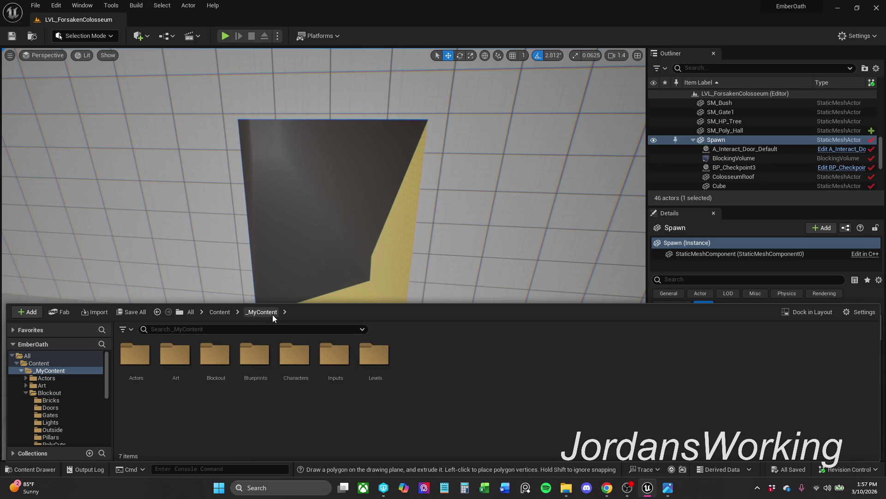
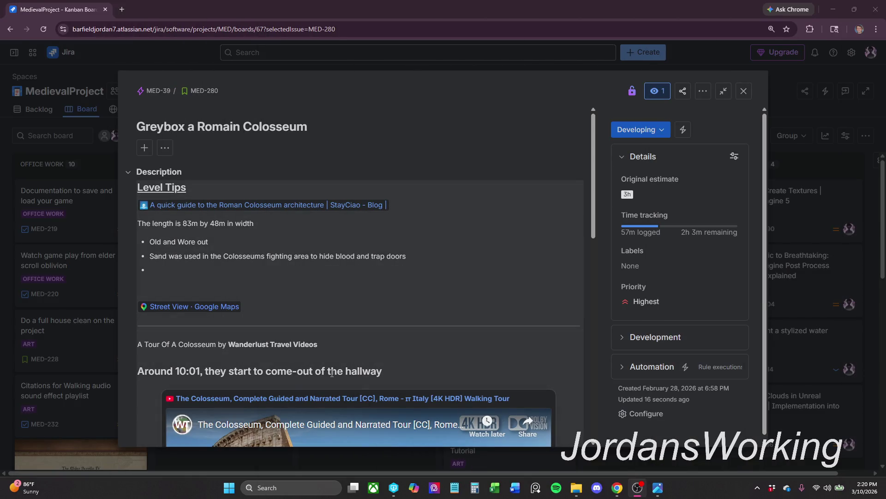
Step: Close the MED-280 'Greybox a Romain Colosseum' panel to view the whole MedievalProject board
left_click(806, 121)
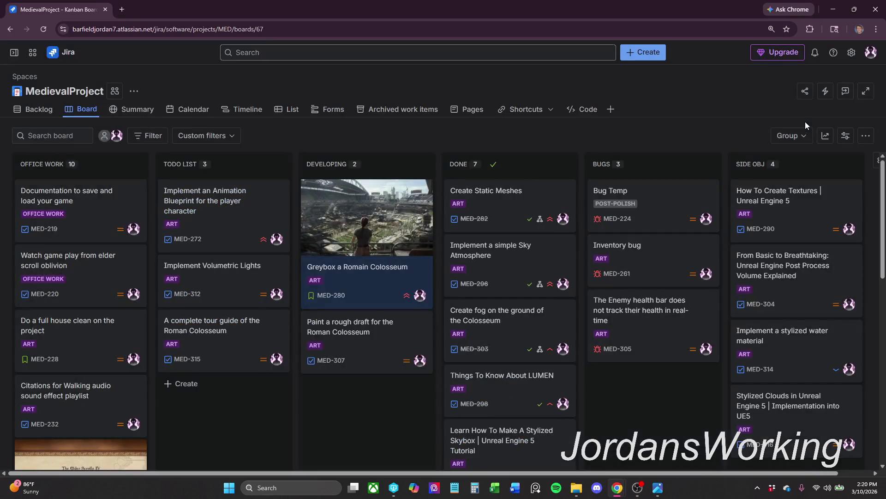